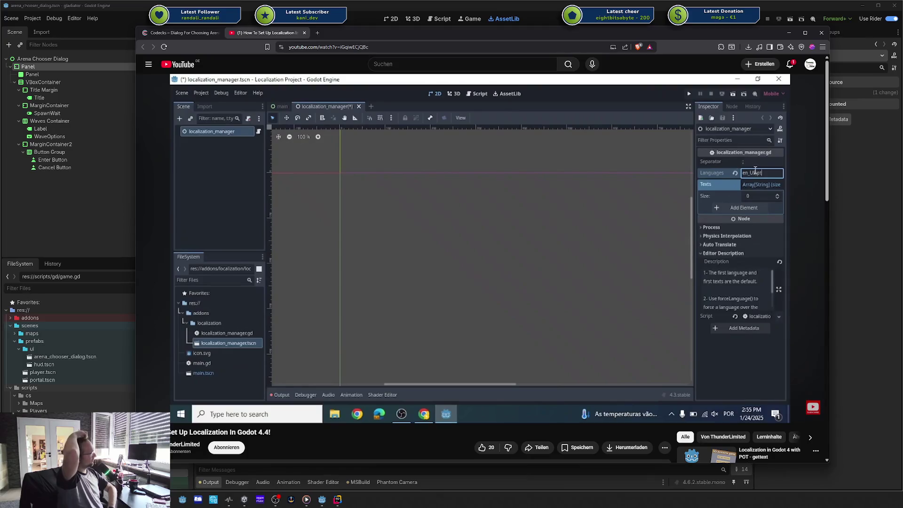
- Skip the localization tutorial ahead to the forceLanguage() script code, then close the video
mouse_move(383, 403)
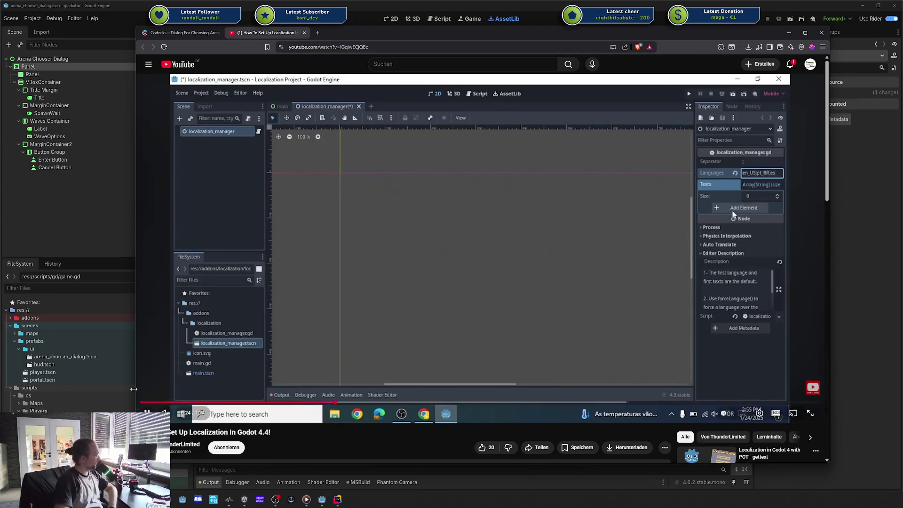
left_click(414, 402)
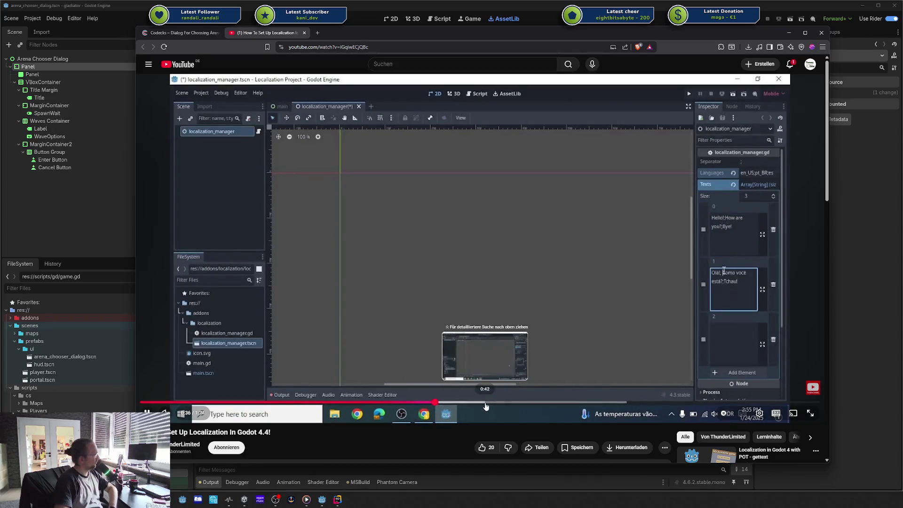
left_click(495, 403)
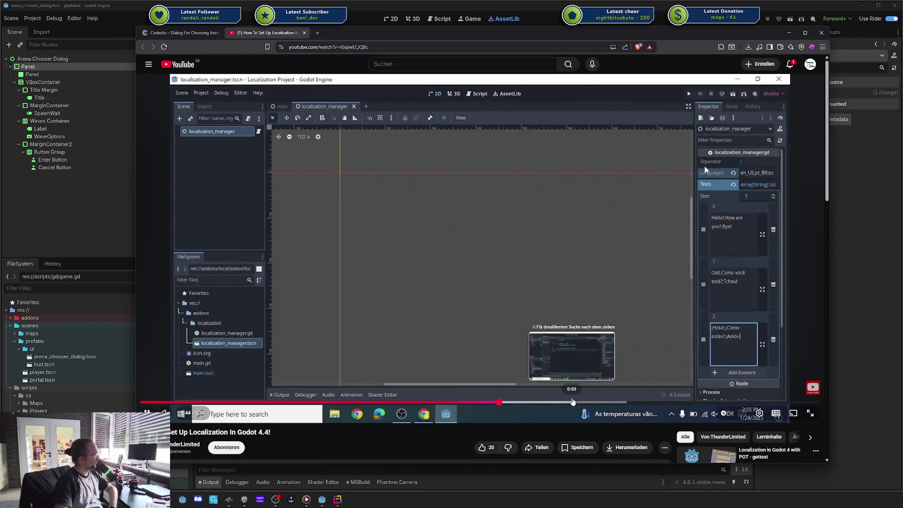
left_click(582, 402)
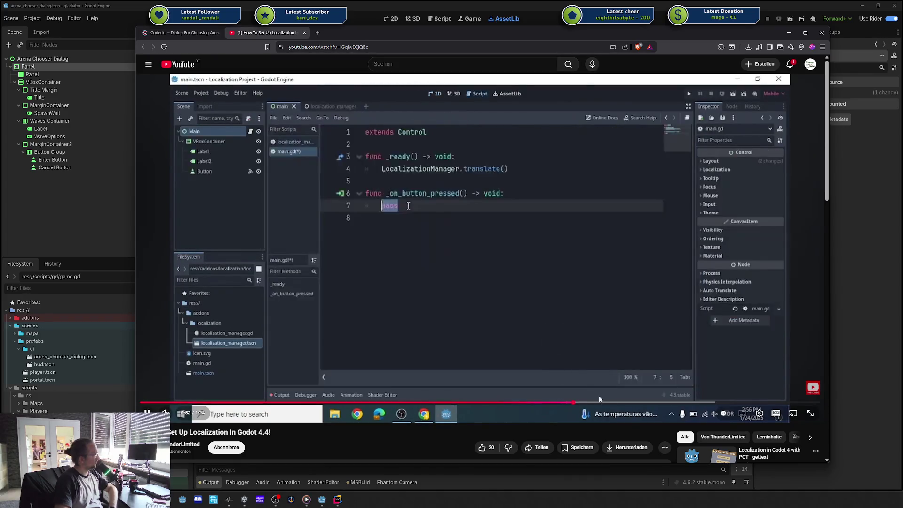
left_click(609, 398)
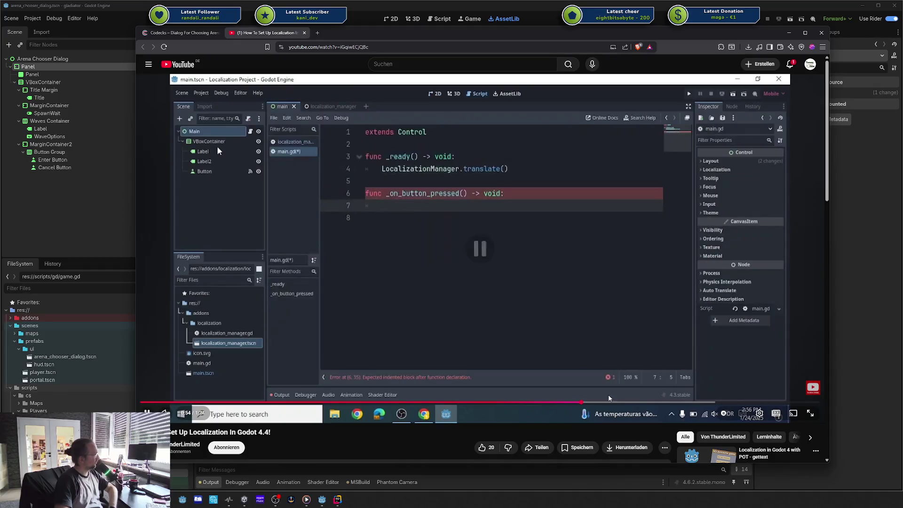
left_click(634, 402)
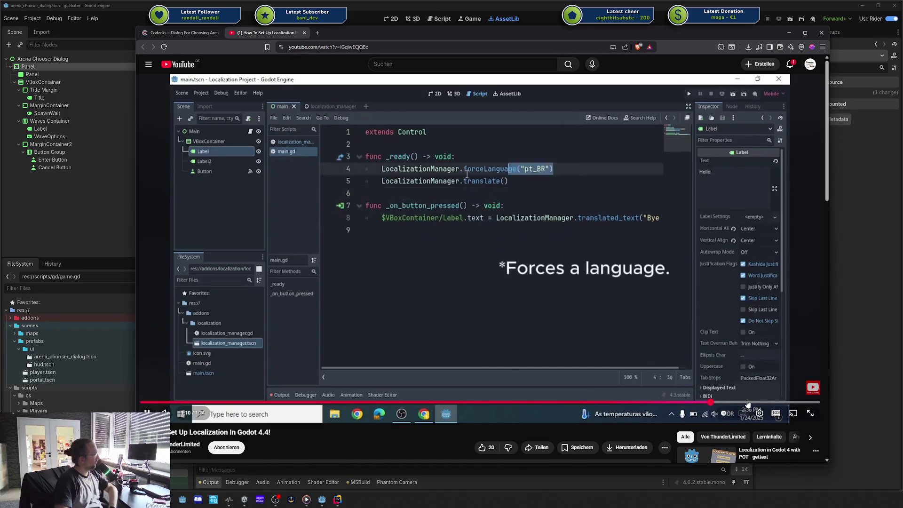
left_click(748, 402)
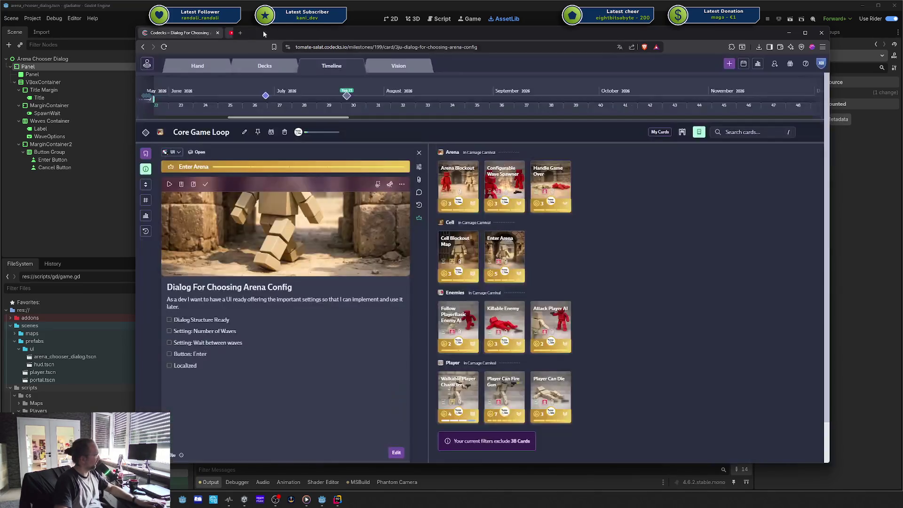
left_click(304, 33)
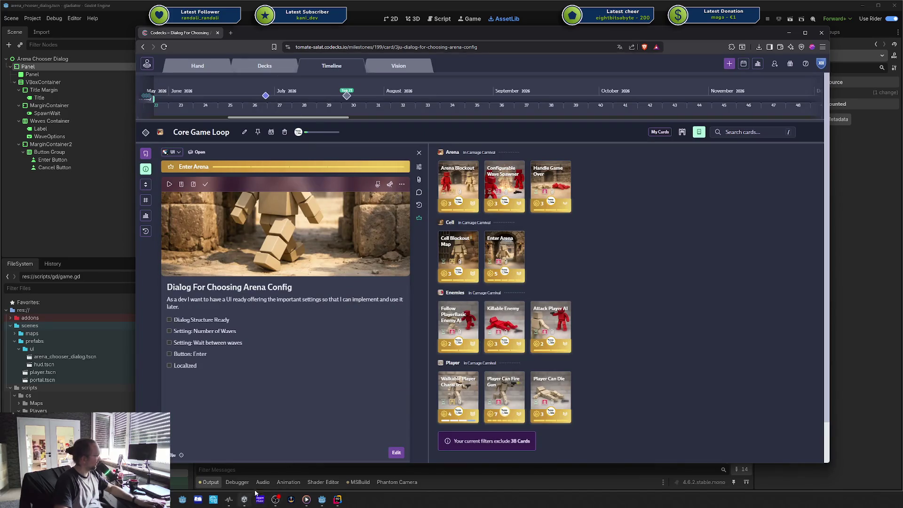
- Return to the Godot editor and dismiss the Localization asset details dialog
left_click(323, 497)
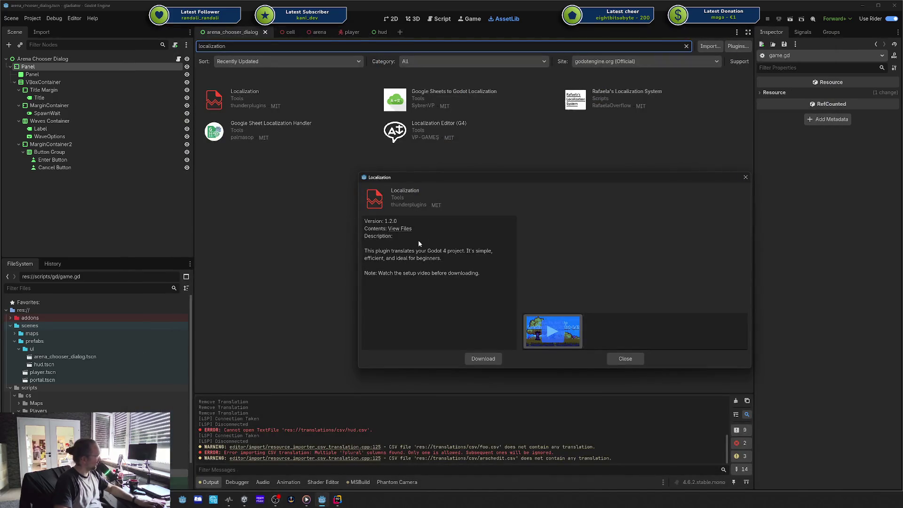
key("Escape")
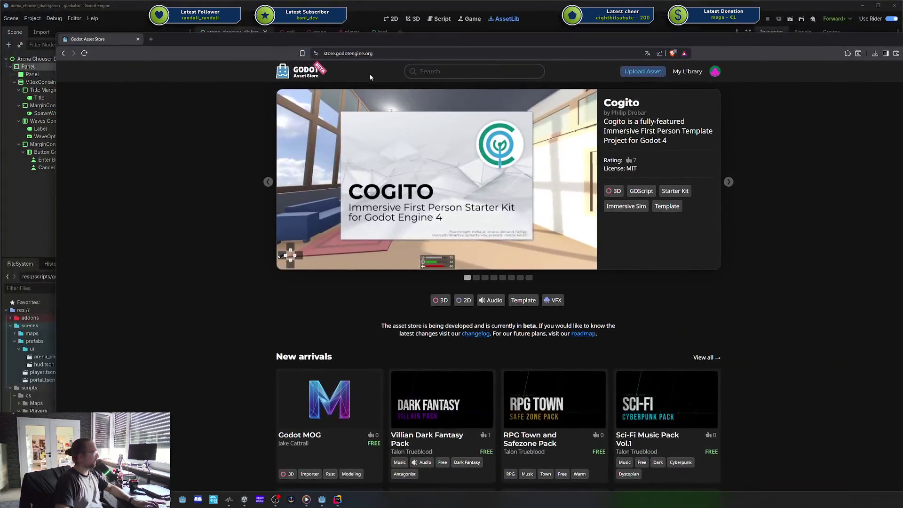
- Search the Godot Asset Store for 'localization', browse the 11 results, and close the browser window
left_click(423, 71)
type("localization")
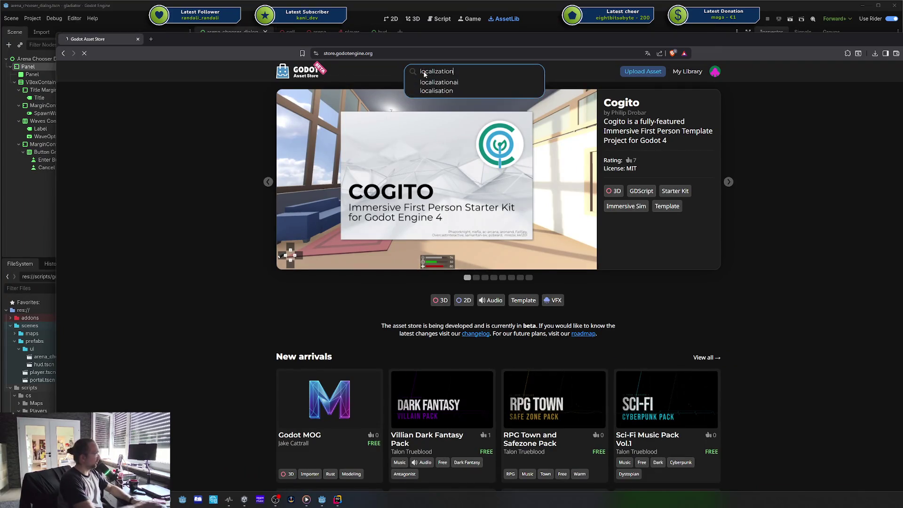
key("Return")
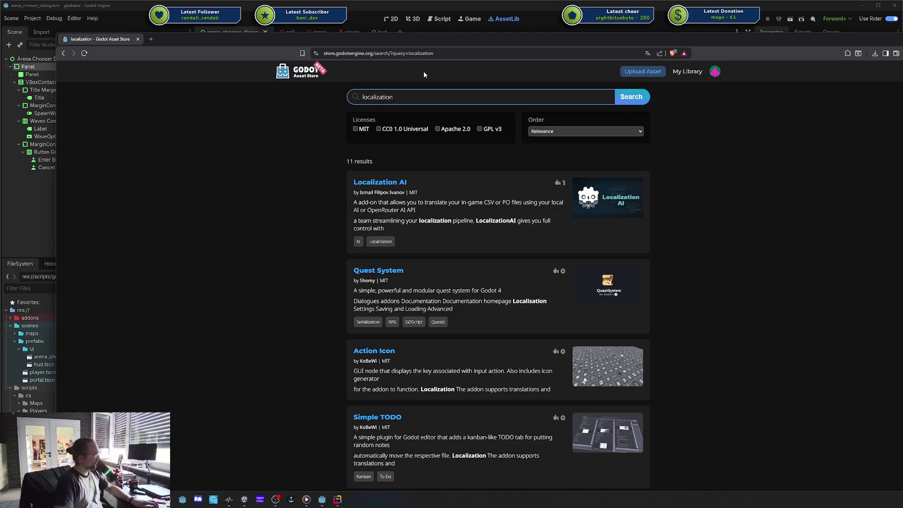
scroll(447, 266, "down", 4)
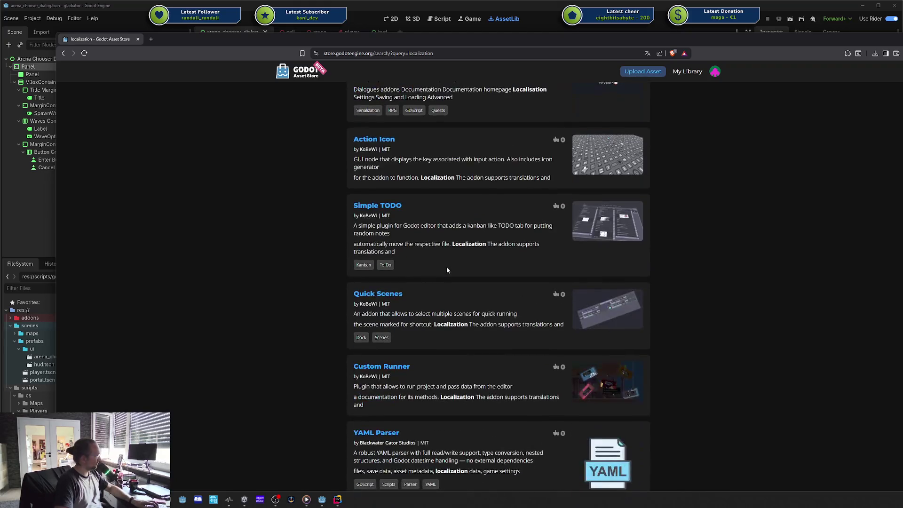
scroll(444, 265, "down", 4)
scroll(442, 268, "down", 3)
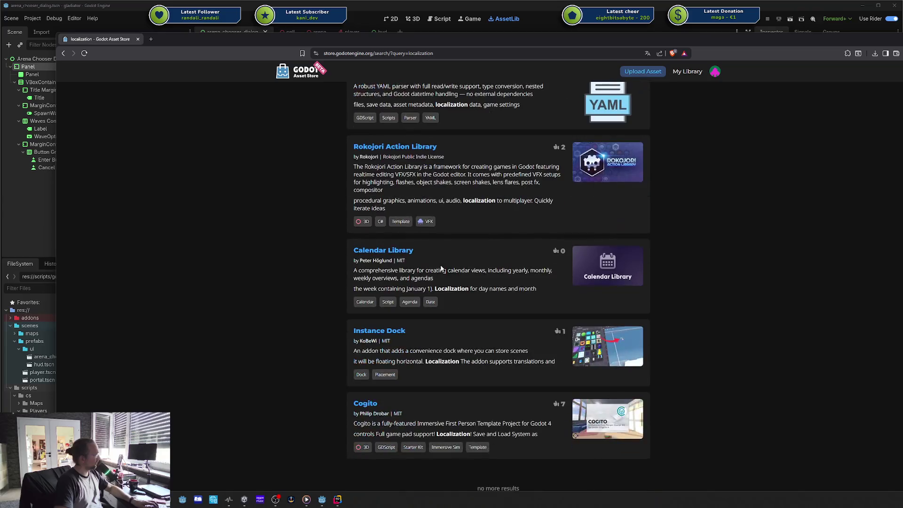
scroll(441, 268, "up", 10)
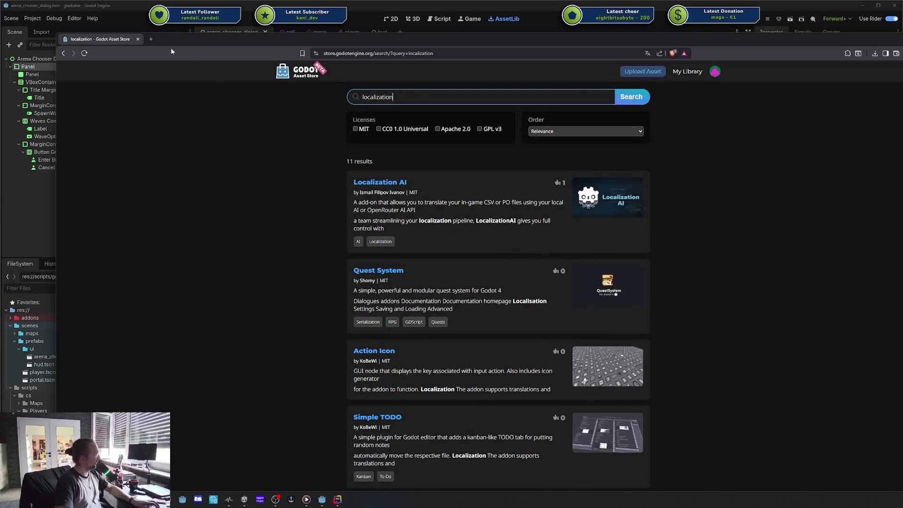
middle_click(111, 38)
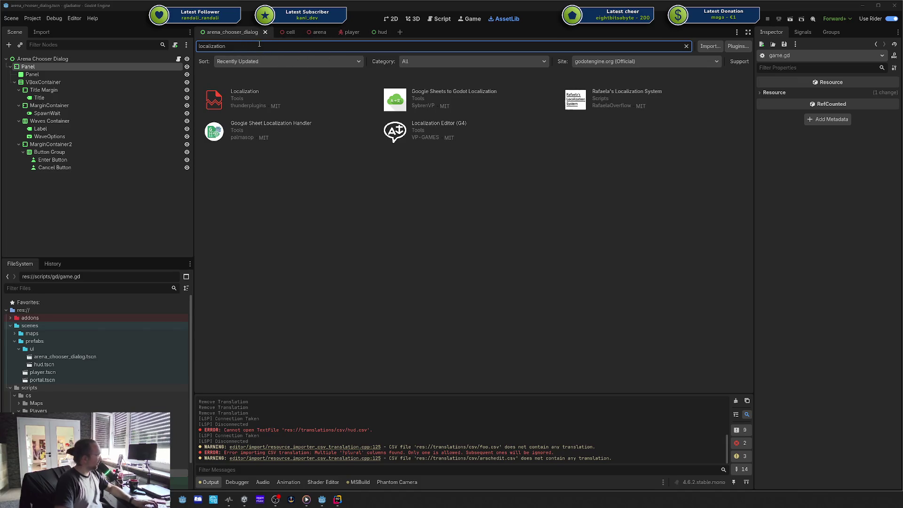
- Clear AssetLib's localization filter, check the CSV in Rider, then open the cell scene's Cell root menu
left_click(686, 46)
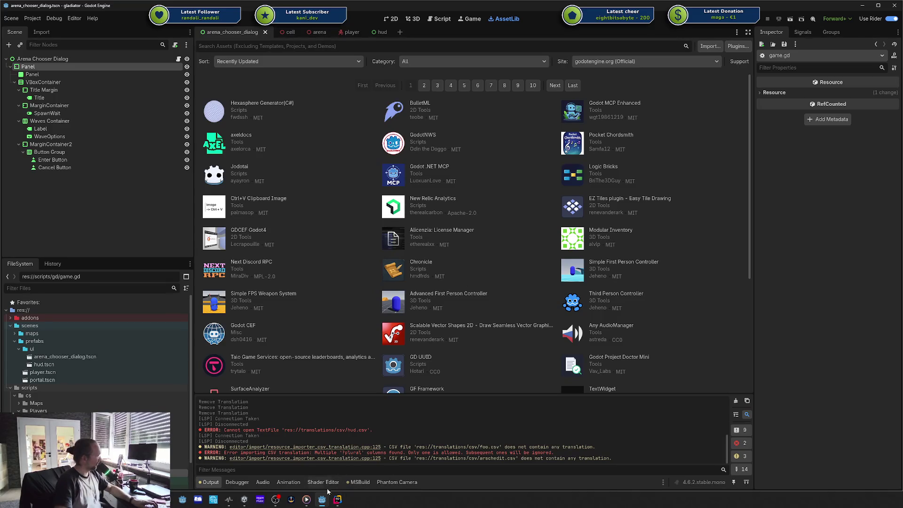
left_click(337, 499)
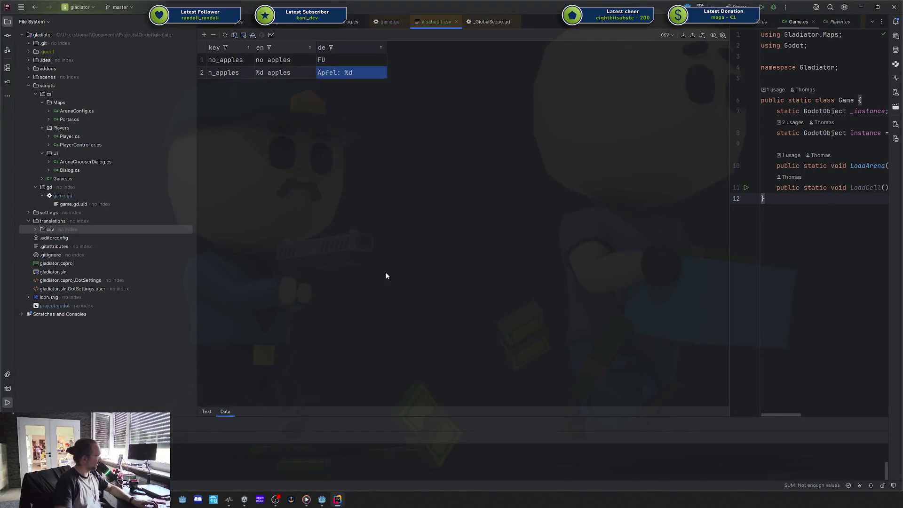
left_click(321, 500)
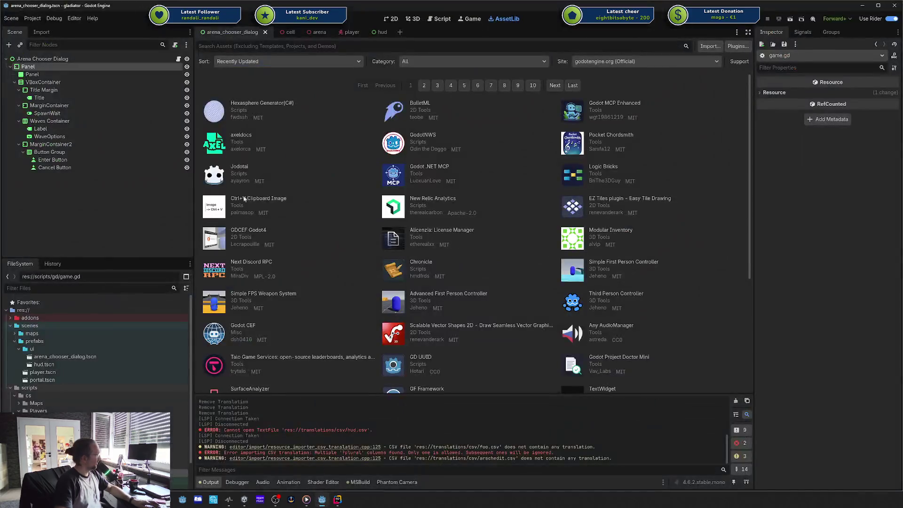
left_click(290, 32)
right_click(103, 171)
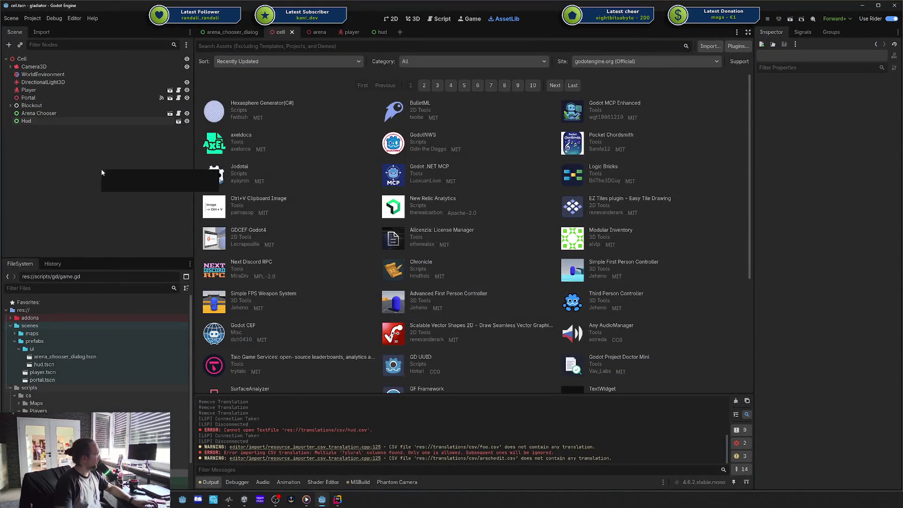
- Add a plain Node child under Cell and rename it TestThingy
left_click(147, 176)
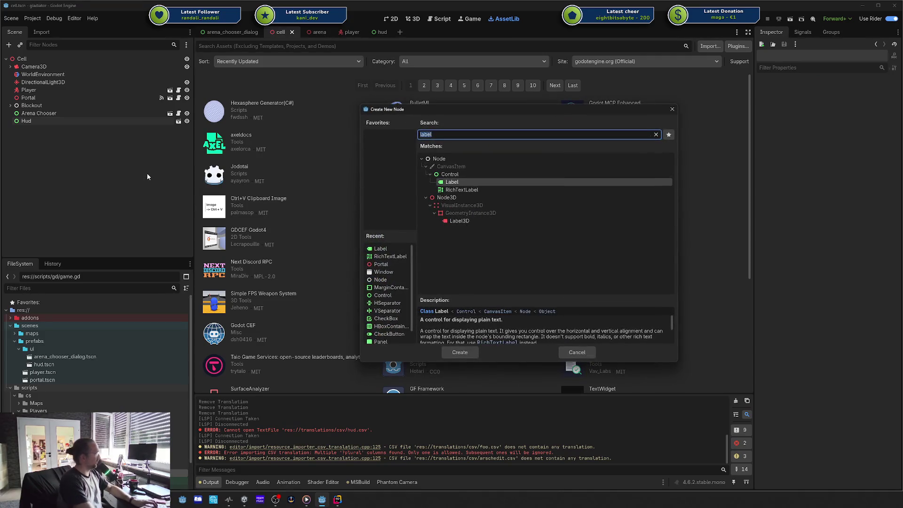
type("TestThin")
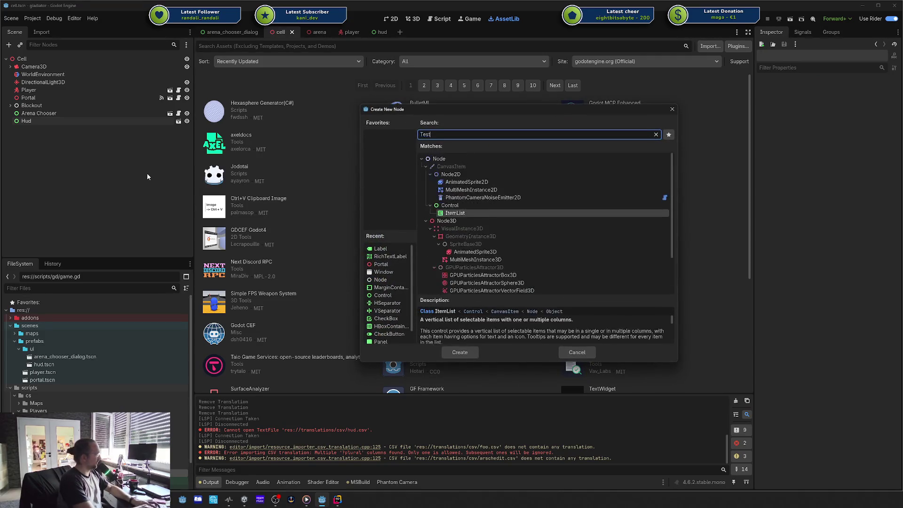
key("Down")
key("Return")
key("F2")
type("TestThingy")
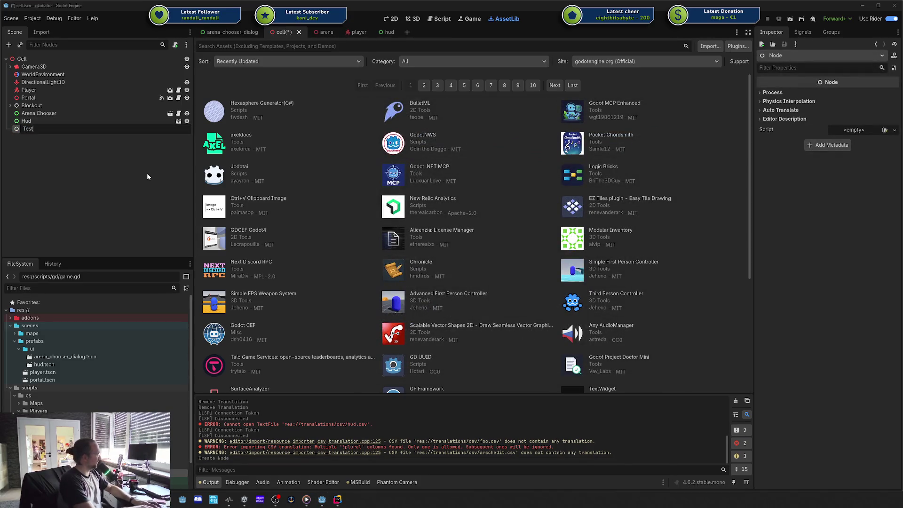
key("Return")
- Select the arschedit.de.translation file in the FileSystem's translations folder
right_click(99, 128)
left_click(68, 185)
scroll(118, 369, "down", 2)
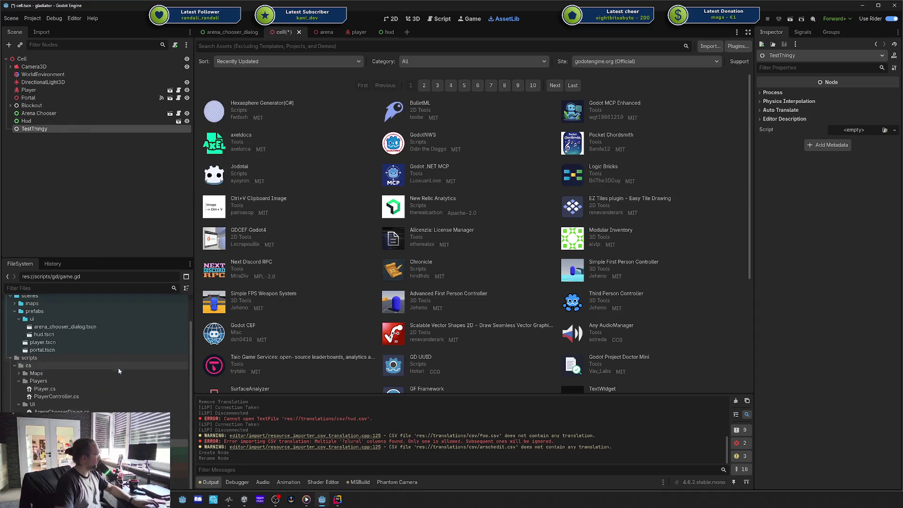
left_click(178, 471)
scroll(178, 470, "down", 1)
left_click(179, 451)
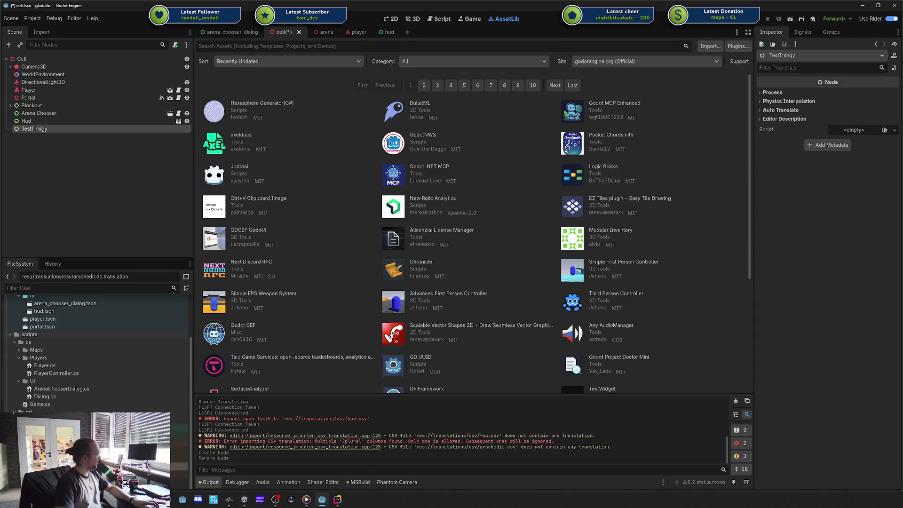
- Add arschedit.de.translation to the project's Localization translations in Project Settings
left_click(75, 18)
left_click(52, 29)
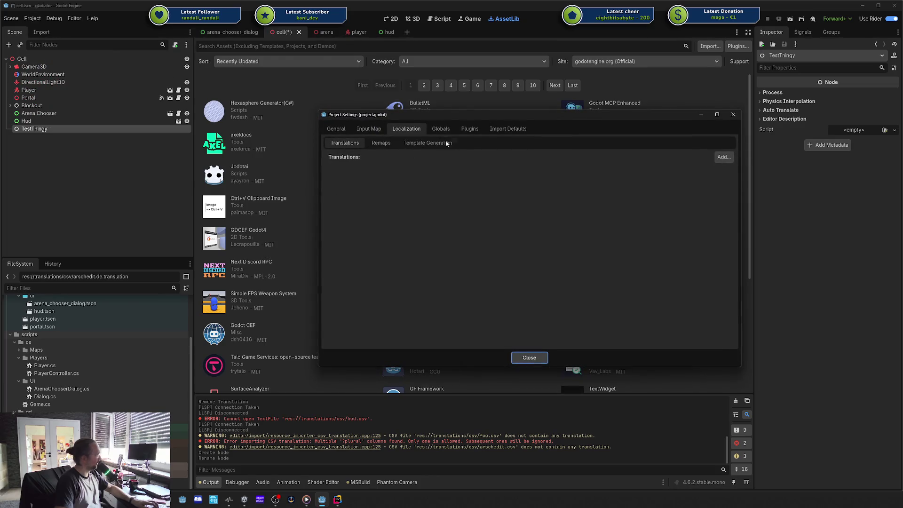
left_click(722, 158)
left_click(794, 176)
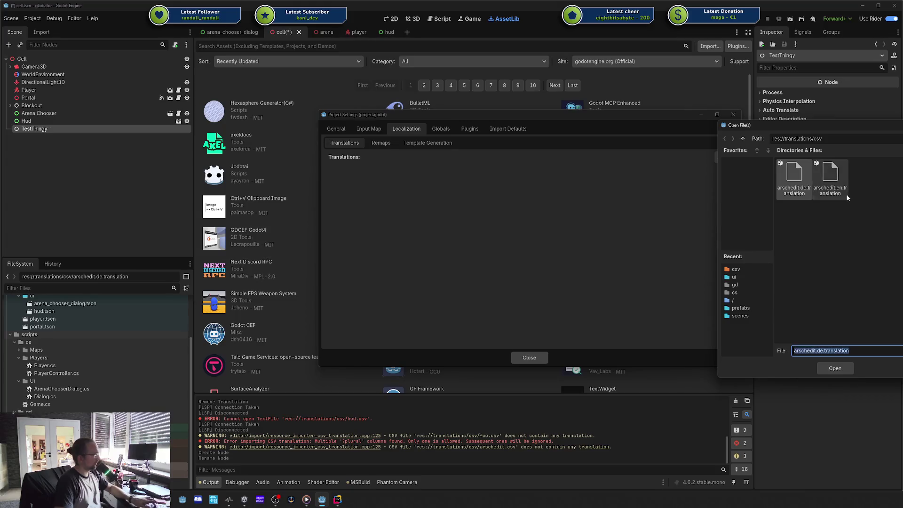
left_click(829, 368)
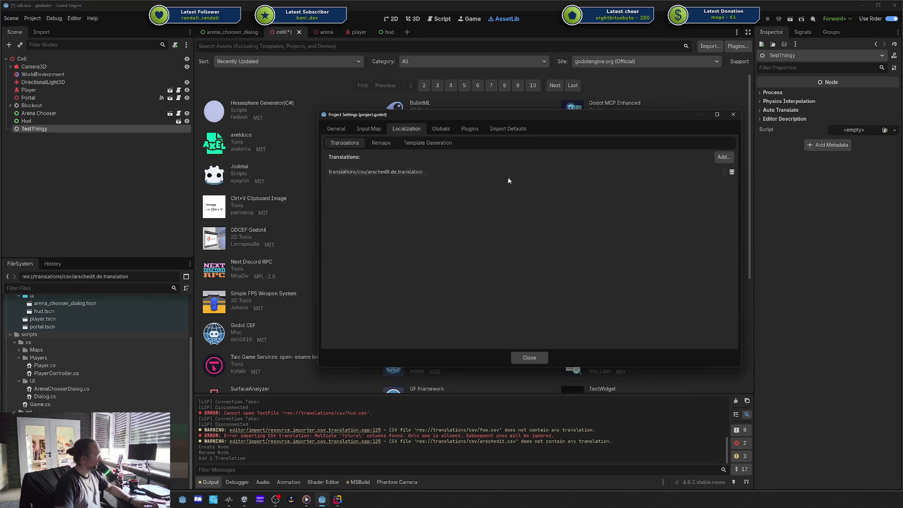
- Add arschedit.en.translation as well, close Project Settings and save cell.tscn
left_click(715, 155)
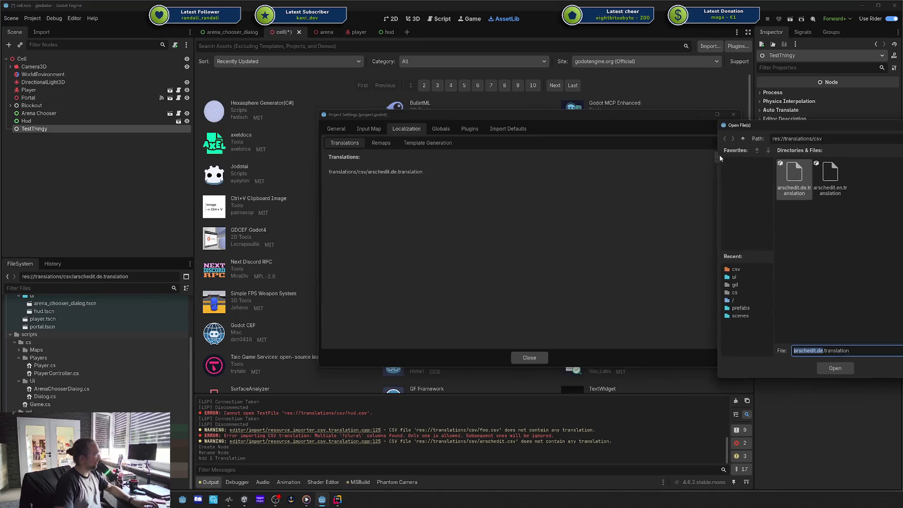
double_click(836, 184)
left_click(517, 359)
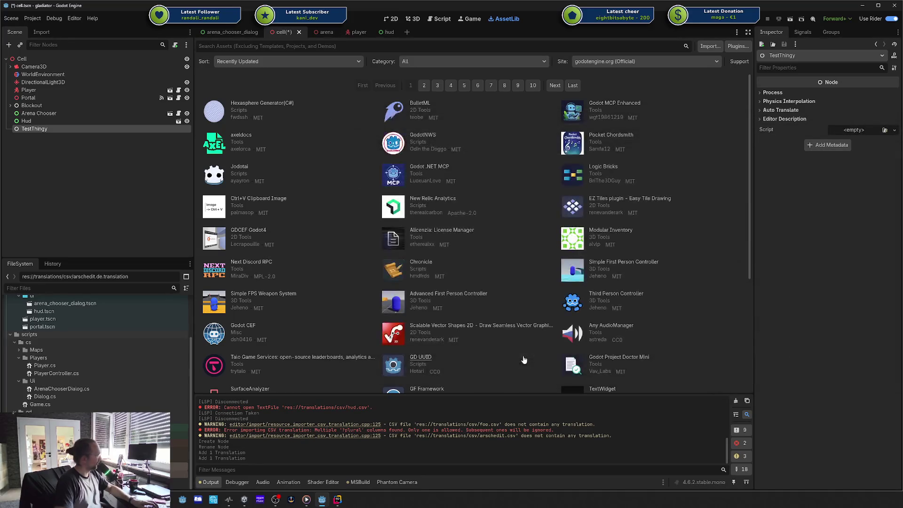
key("ctrl+s")
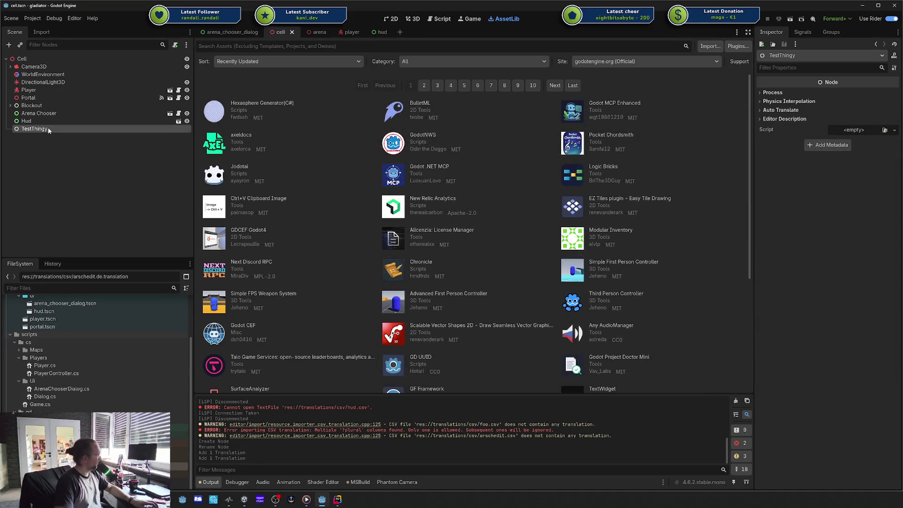
- Attach a built-in GDScript named i18n_test to TestThingy and select its template lines below extends Node
right_click(48, 130)
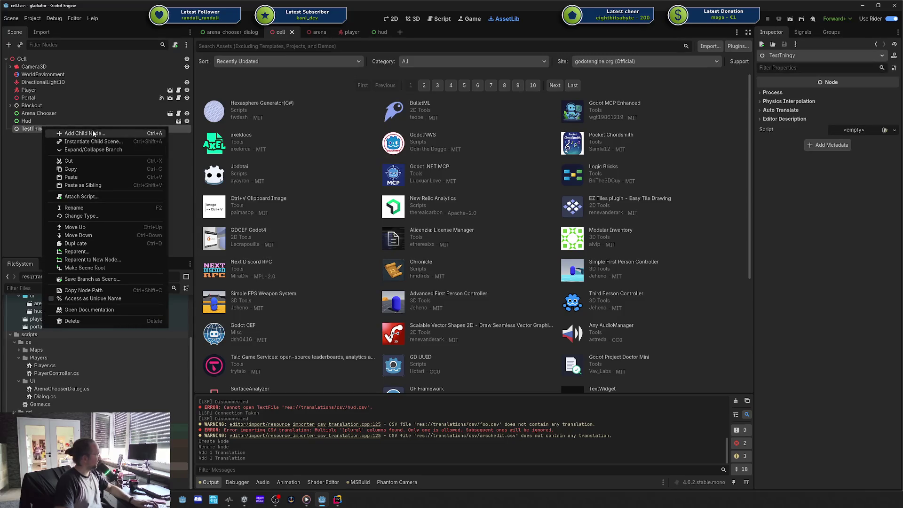
left_click(81, 197)
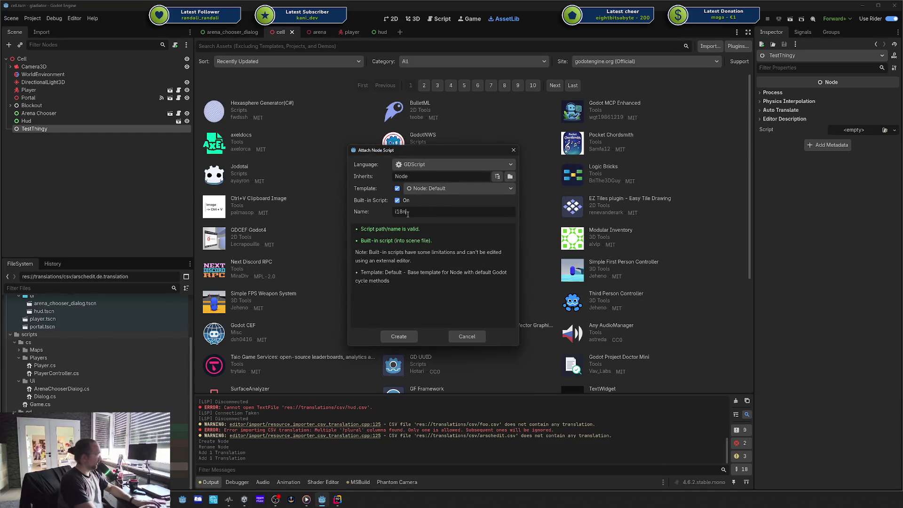
type("est")
key("Return")
key("ctrl+a")
left_click(408, 215)
key("shift+Up")
key("shift+Up")
key("shift+Up")
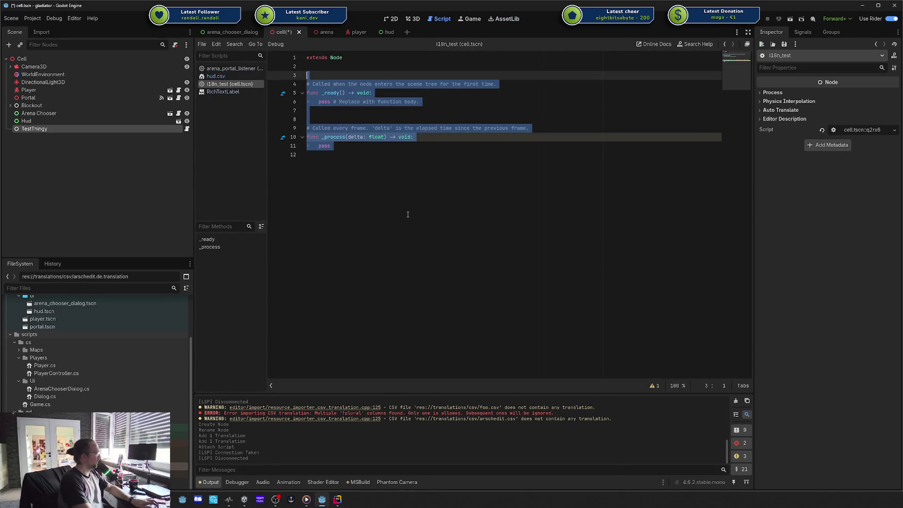
- Replace the template code with a _ready() function holding a var line and a print call
key("BackSpace")
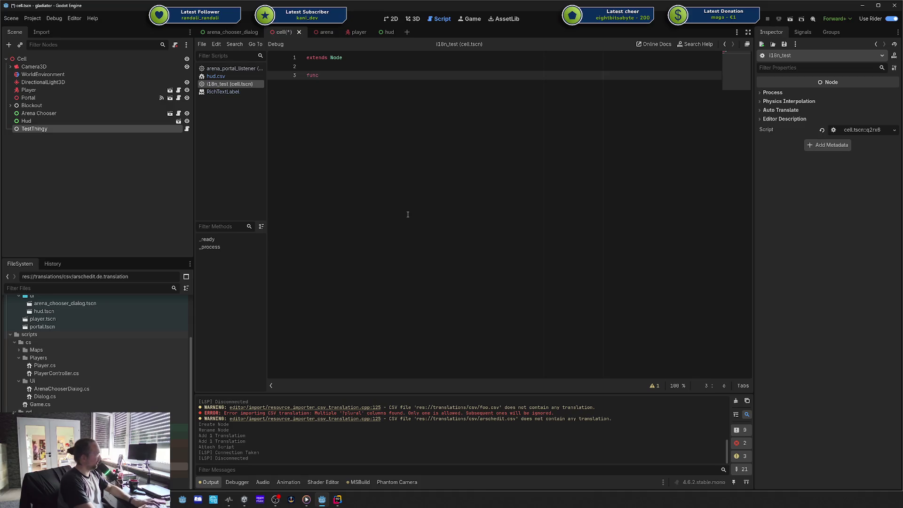
key("BackSpace")
key("BackSpace")
key("BackSpace")
type("v")
key("Return")
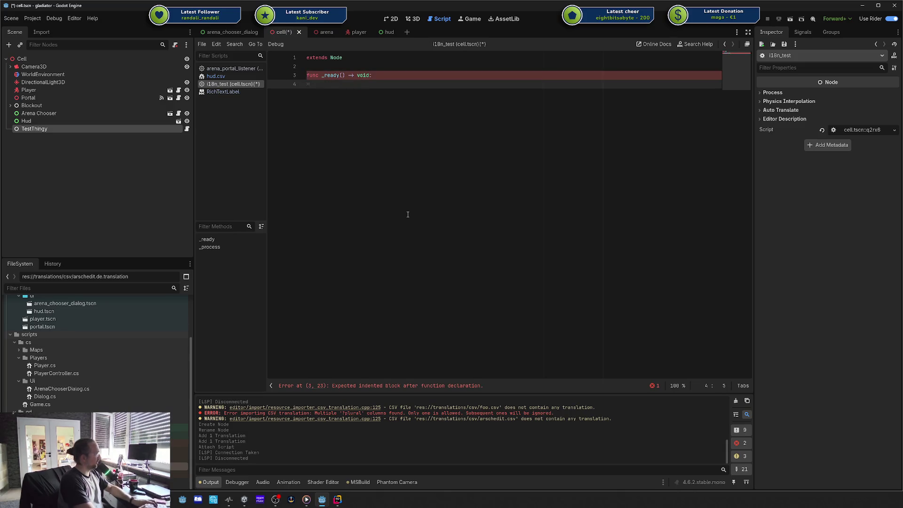
type("()")
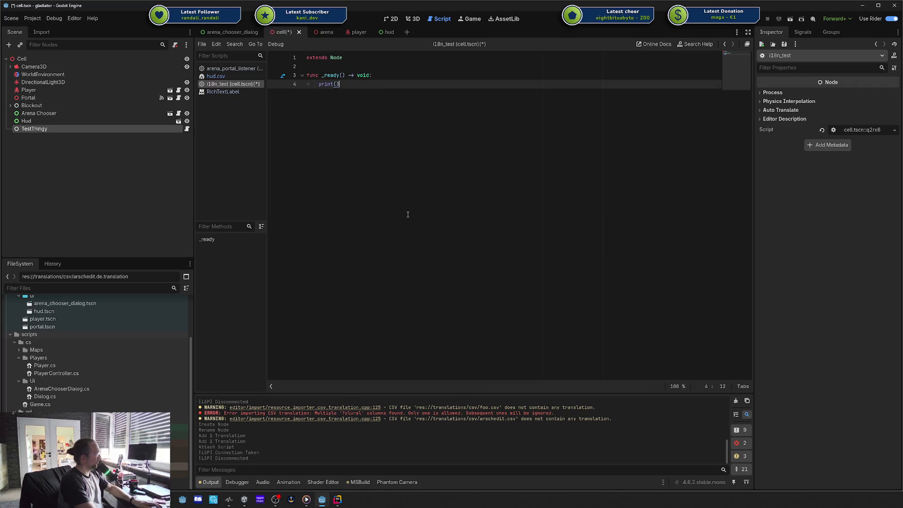
key("ctrl+shift+Return")
key("ctrl+shift+Return")
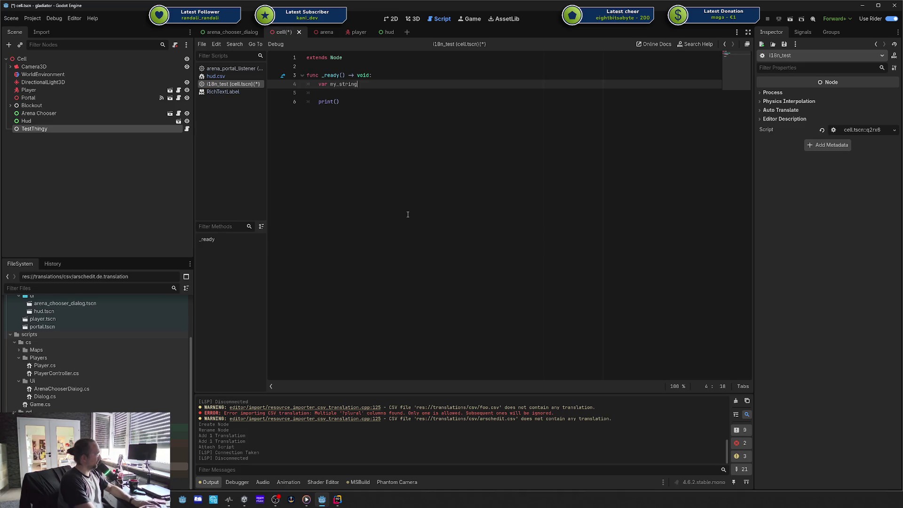
- Complete var my_string := tr("") and print("I18n result: ", my_string), then save
type("\"\")")
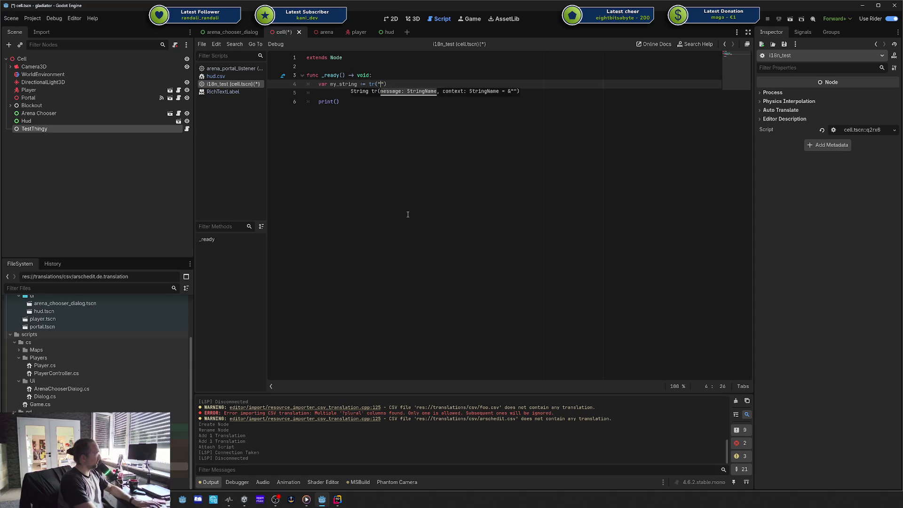
key("Down")
key("Down")
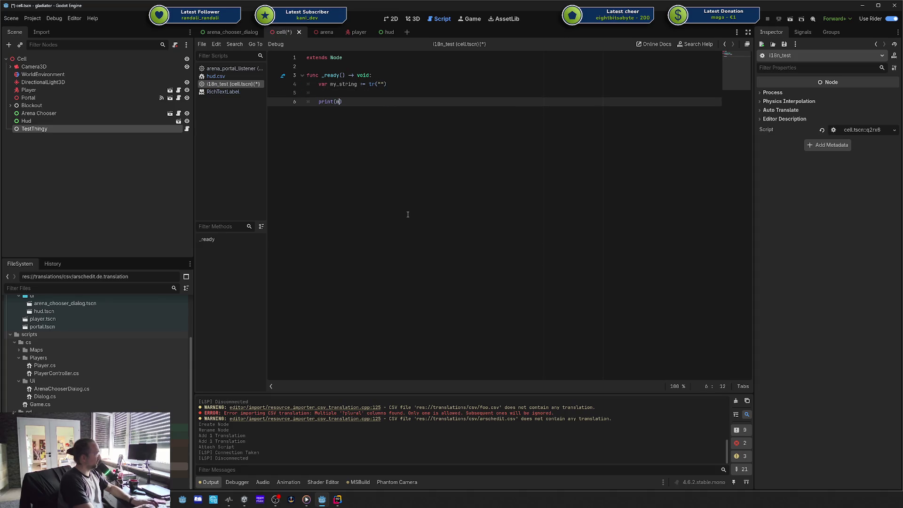
type("y")
key("BackSpace")
key("BackSpace")
type("\"I18n result: \", my")
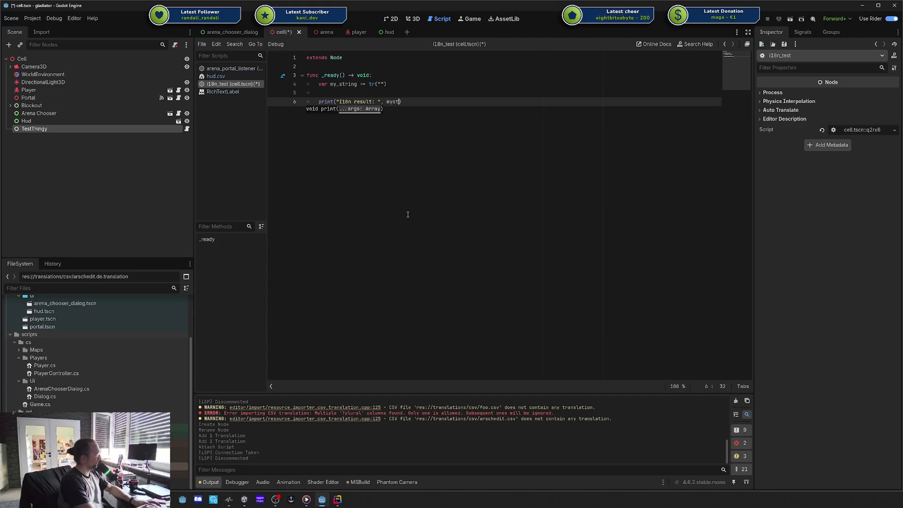
key("Return")
key("ctrl+s")
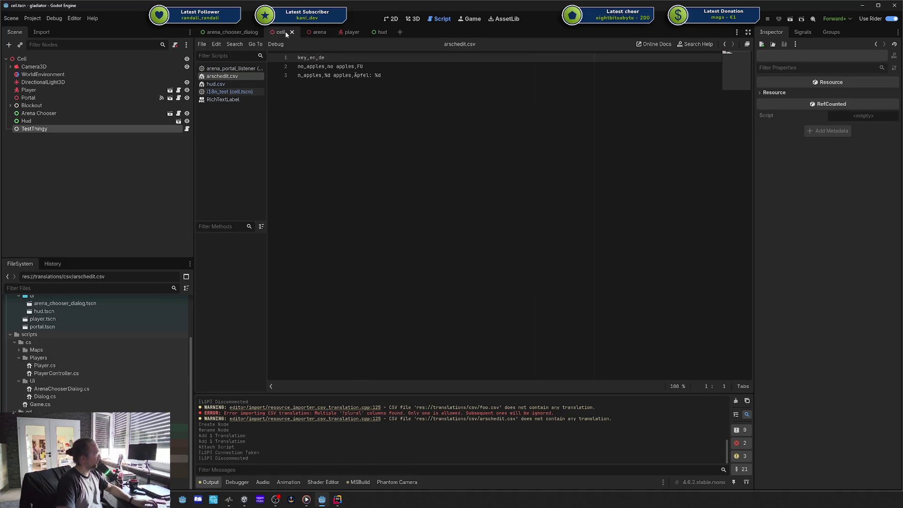
- Close the arena_portal_listener, hud.csv and RichTextLabel scripts from the Scripts list
double_click(314, 67)
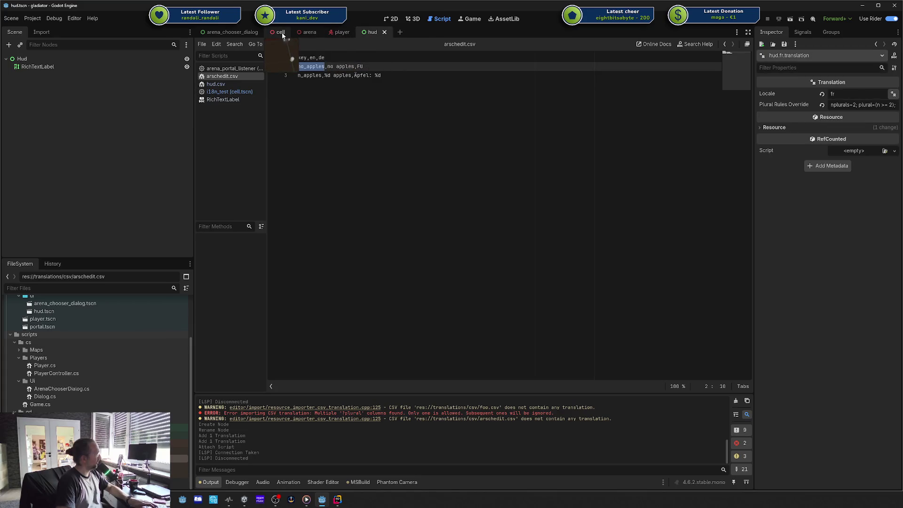
left_click(243, 69)
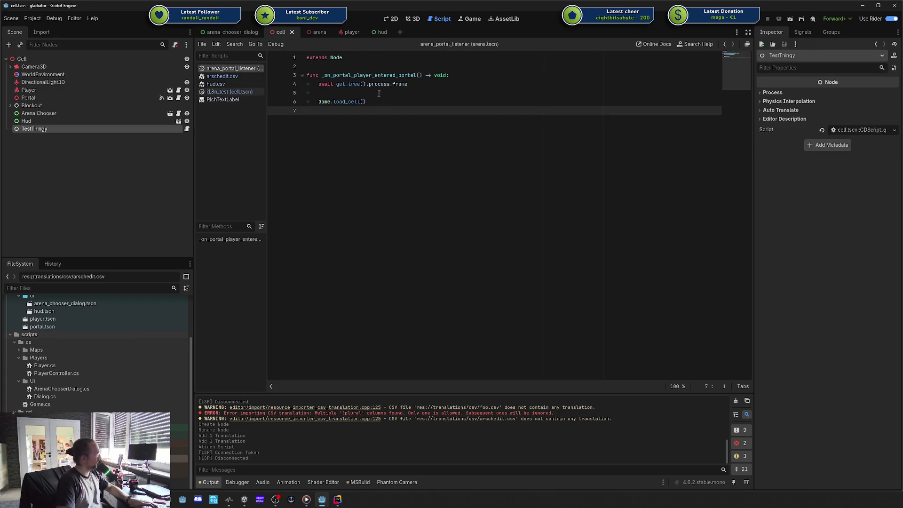
middle_click(242, 69)
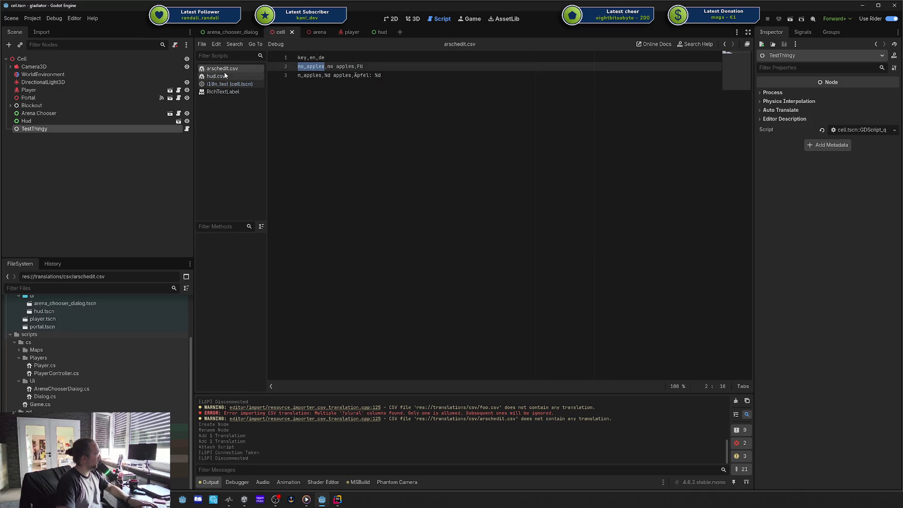
left_click(226, 76)
middle_click(226, 77)
left_click(227, 77)
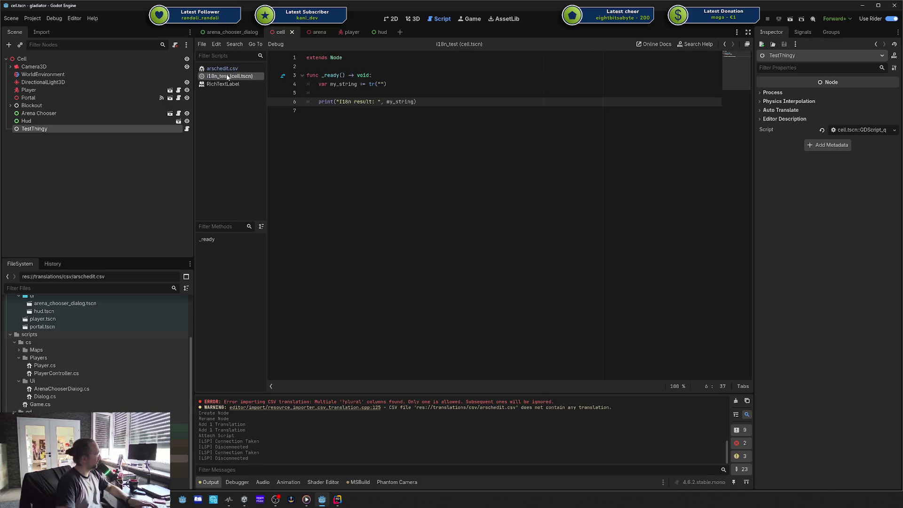
middle_click(225, 84)
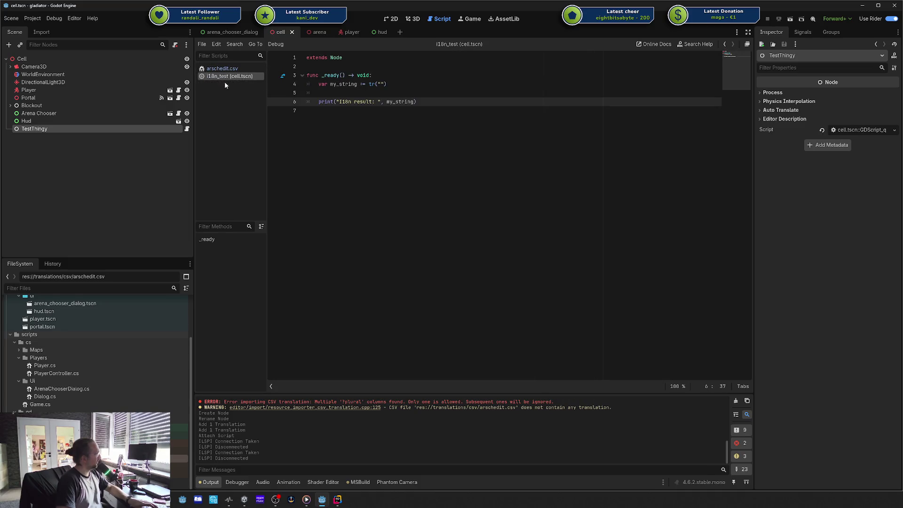
- Translate no_apples with tr("no_apples"), run the project, and compare the output with arschedit.csv
left_click(379, 85)
type("no_apples")
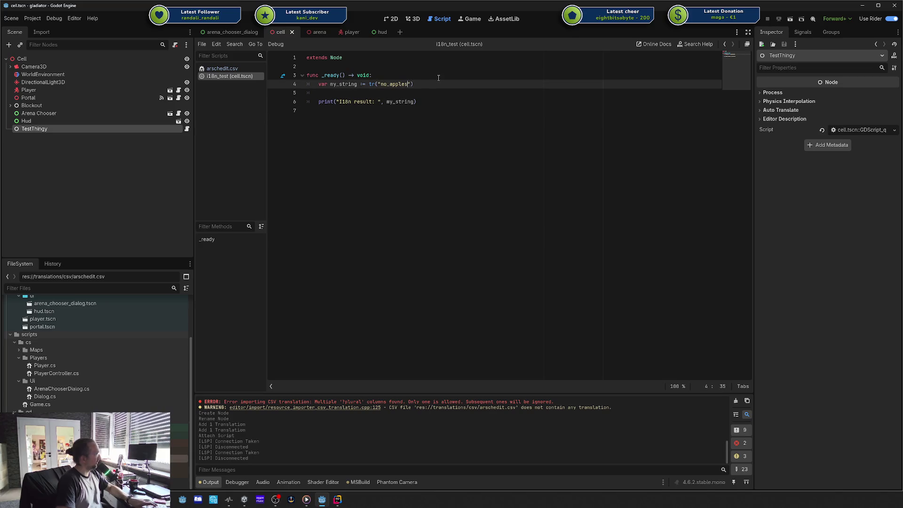
key("F5")
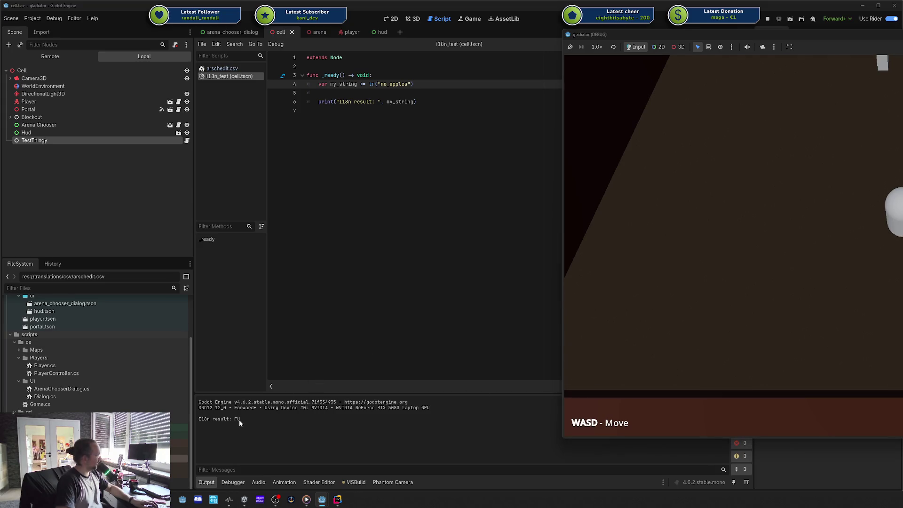
left_click(238, 419)
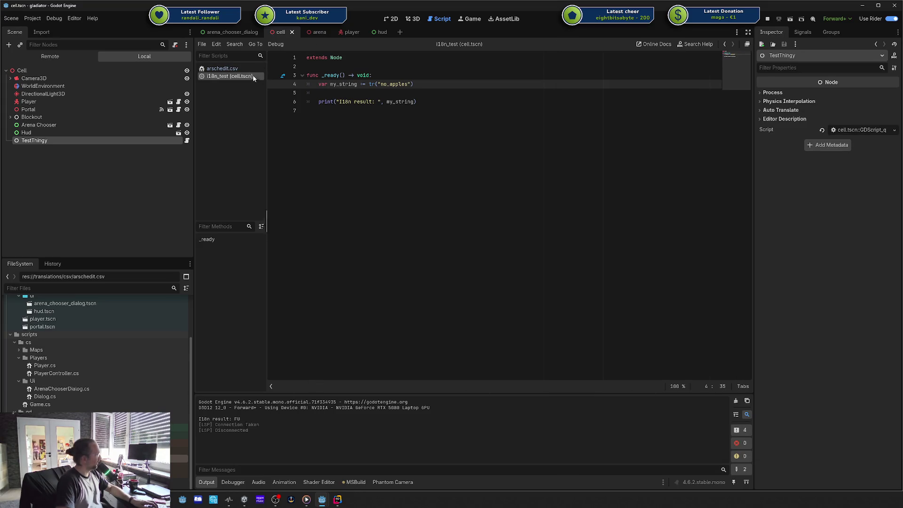
left_click(221, 68)
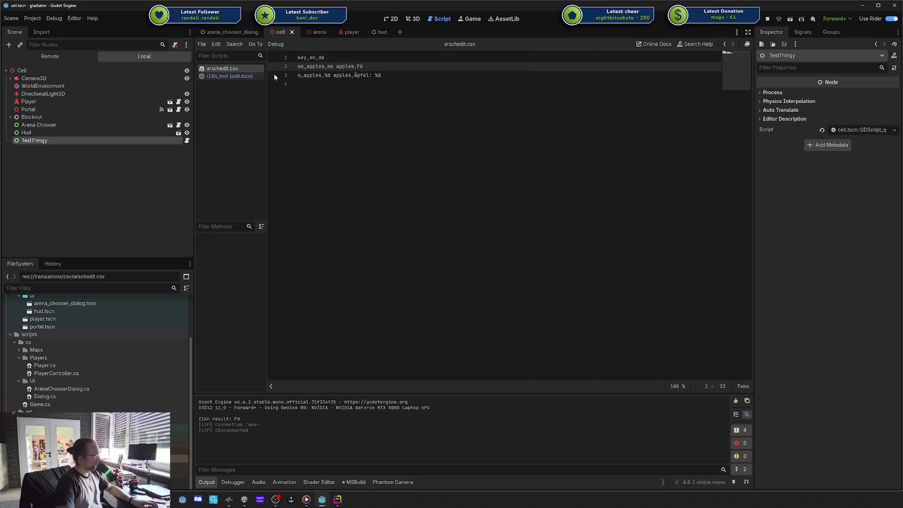
left_click(240, 77)
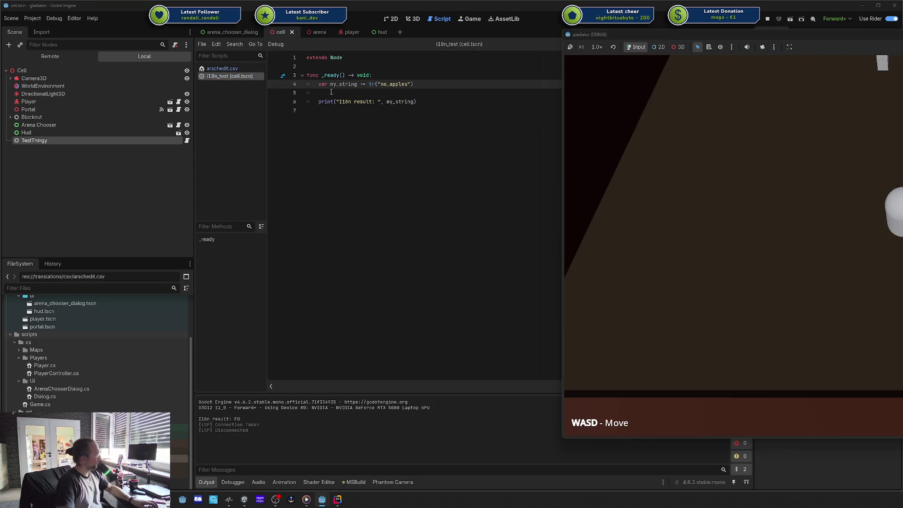
- Try the running game's selection and camera options, stop the game, and switch to the 3D view
left_click_drag(650, 36, 477, 43)
left_click(559, 54)
left_click(600, 54)
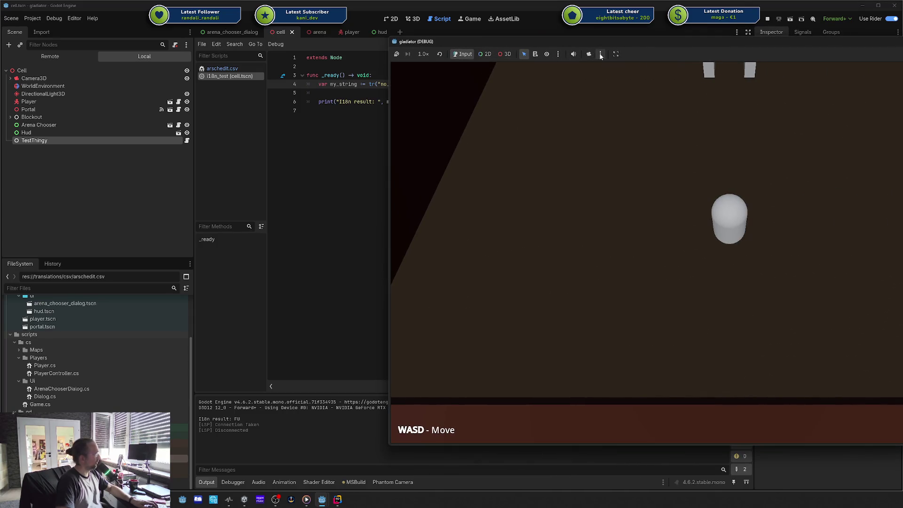
left_click(600, 55)
left_click(601, 55)
mouse_move(600, 41)
left_mouse_down()
mouse_move(902, 42)
mouse_move(902, 71)
left_mouse_up()
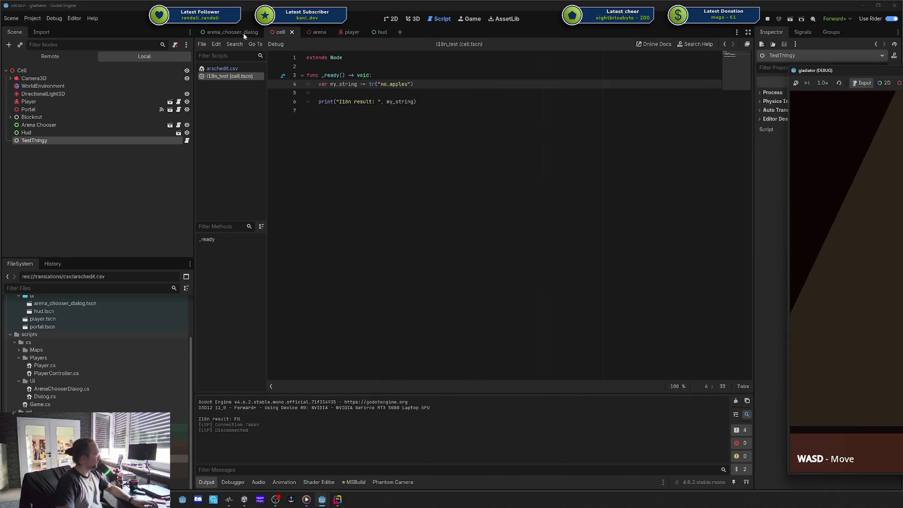
key("F8")
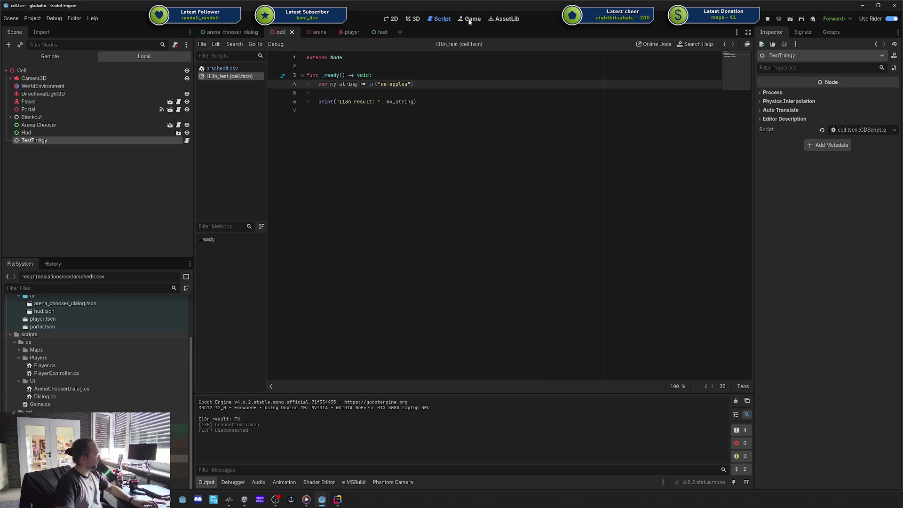
left_click(412, 19)
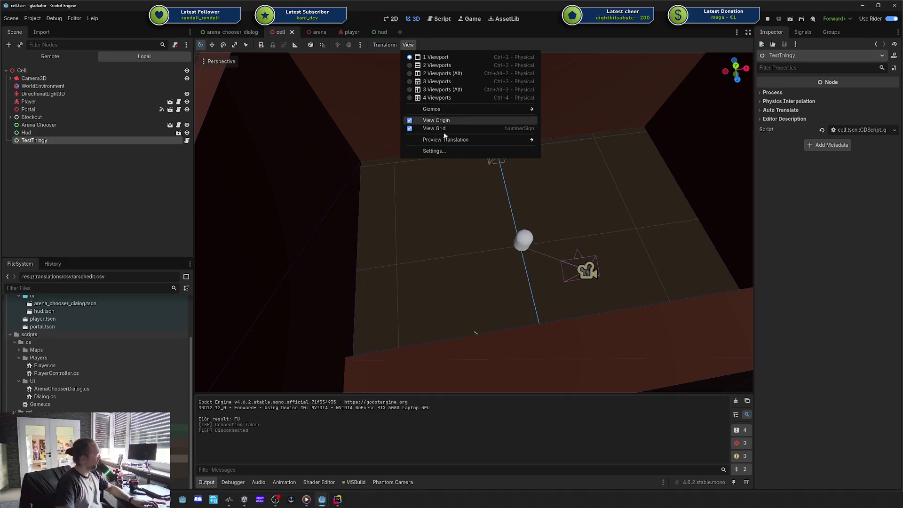
- Preview the scene in English, then stop and restart the game
mouse_move(457, 141)
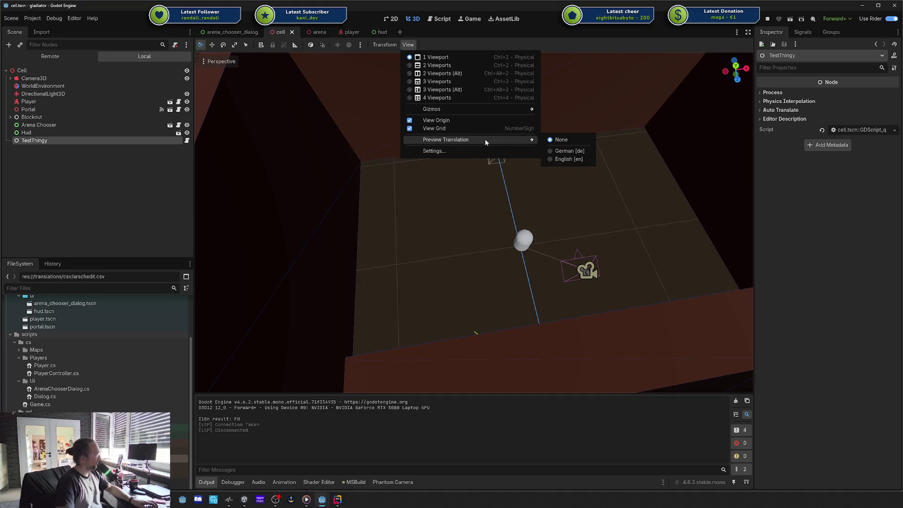
left_click(569, 159)
left_click(537, 196)
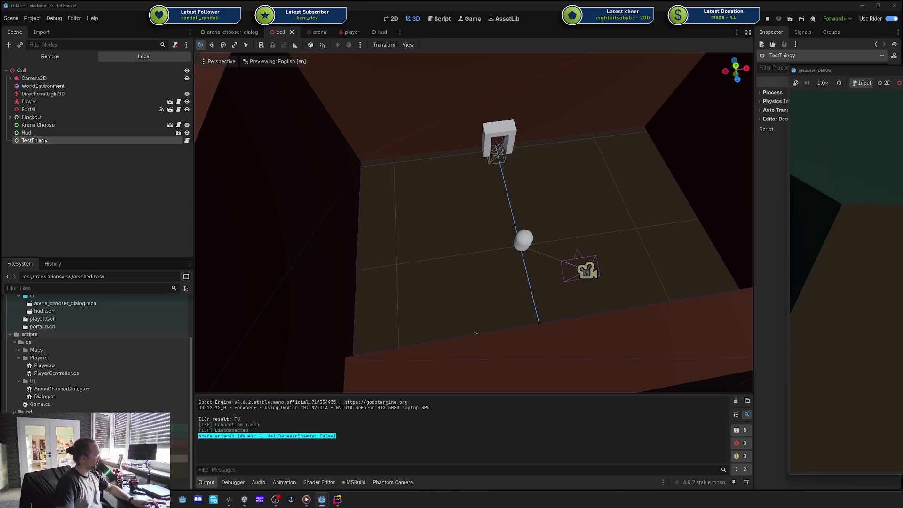
key("F8")
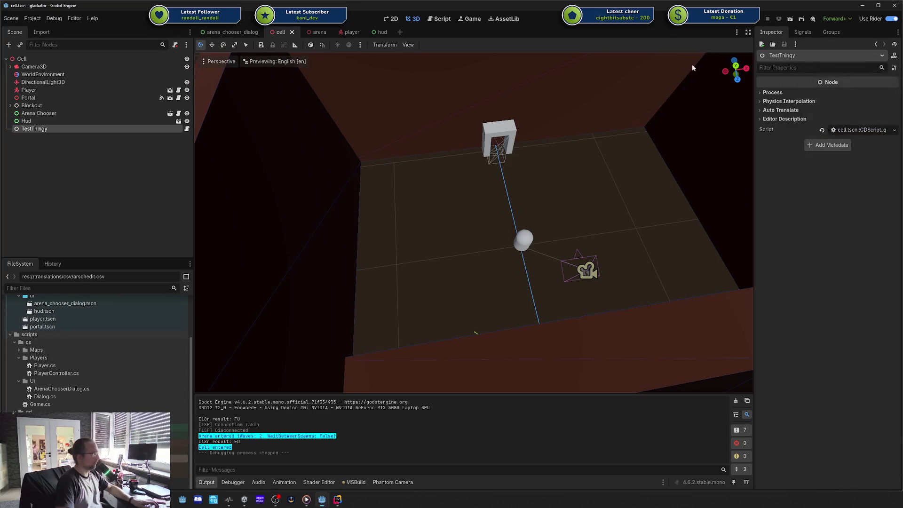
left_click(737, 23)
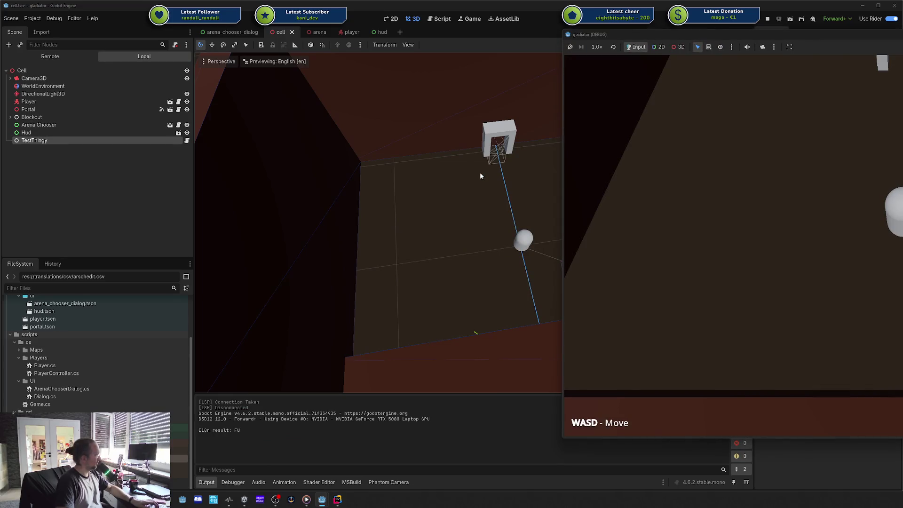
- Toggle the translation preview off, back to English, and leave it on None
left_click(416, 46)
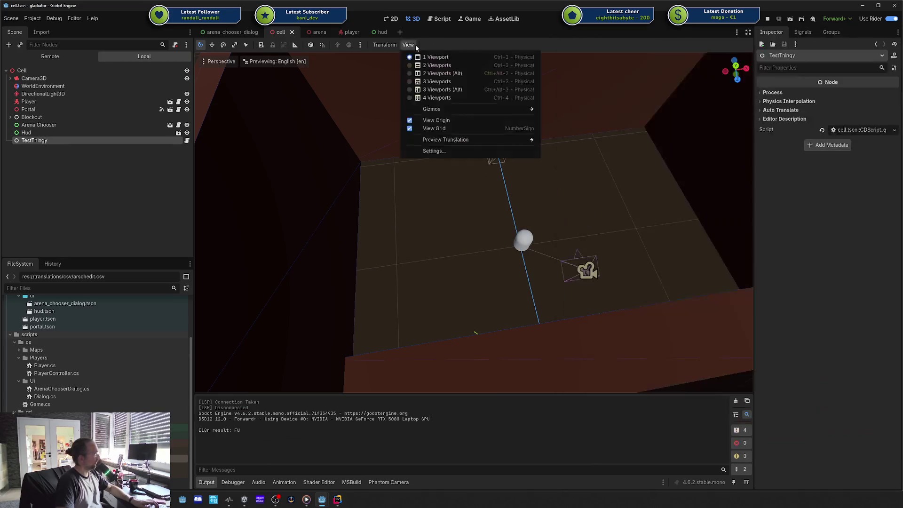
mouse_move(436, 141)
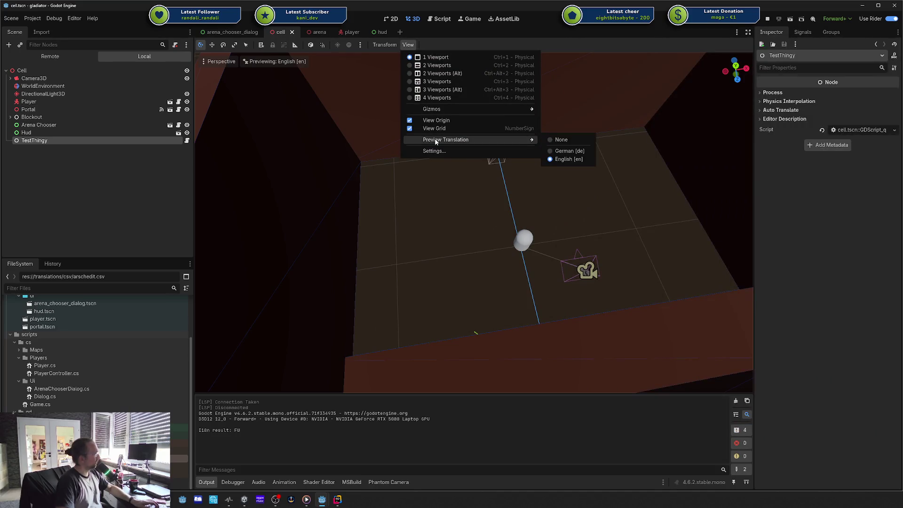
left_click(567, 146)
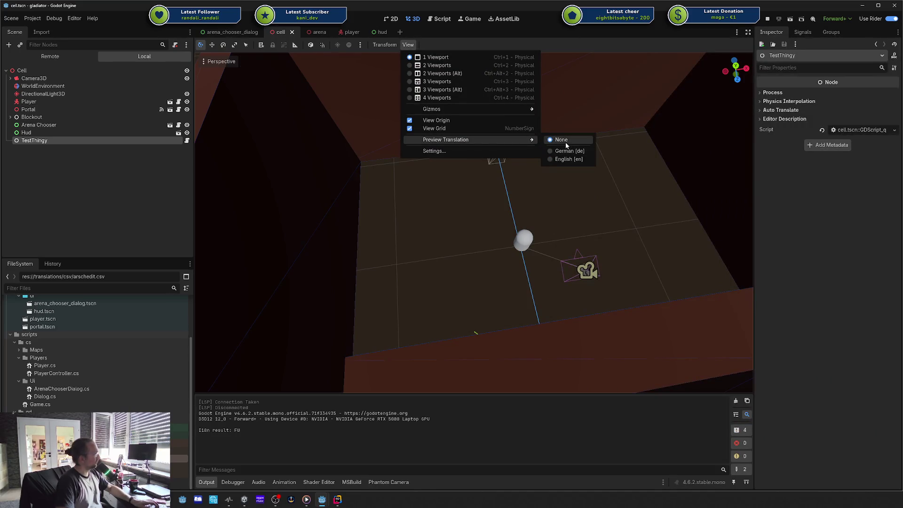
left_click(563, 159)
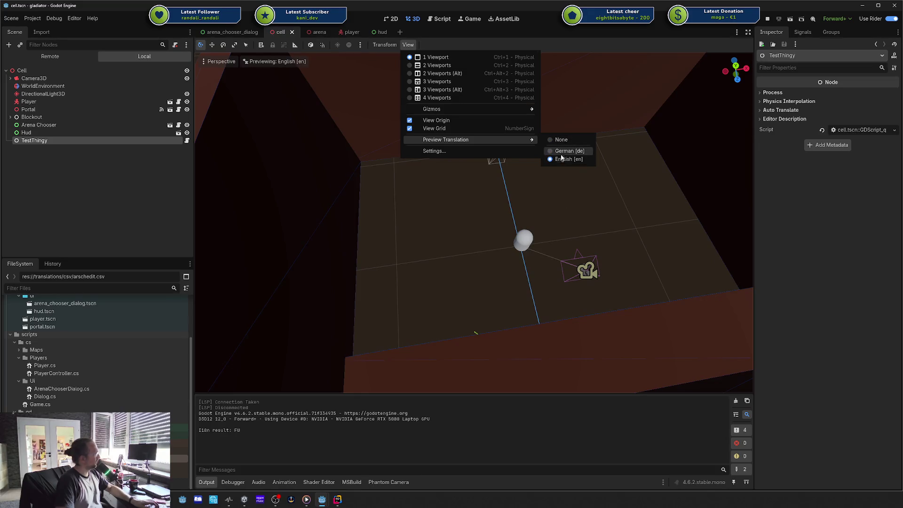
left_click(562, 141)
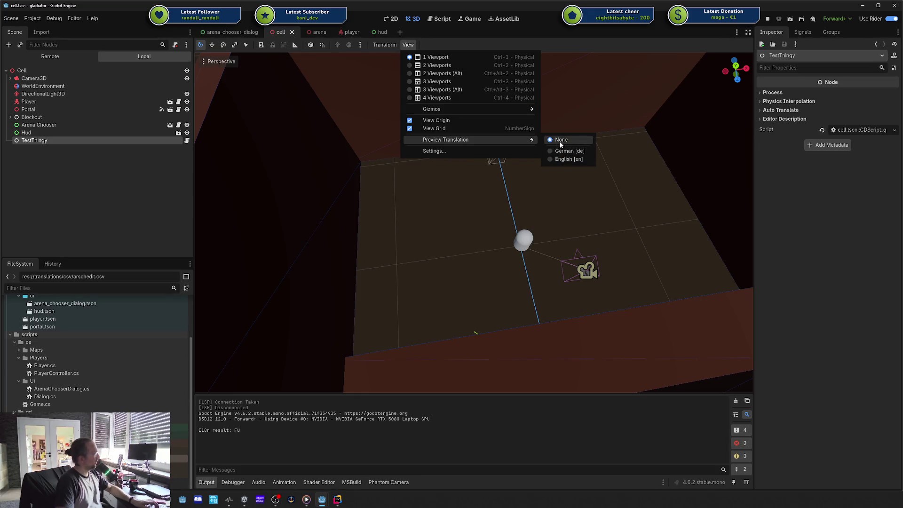
- Launch the game, enlarge its window to check the camera options, then stop it
key("F6")
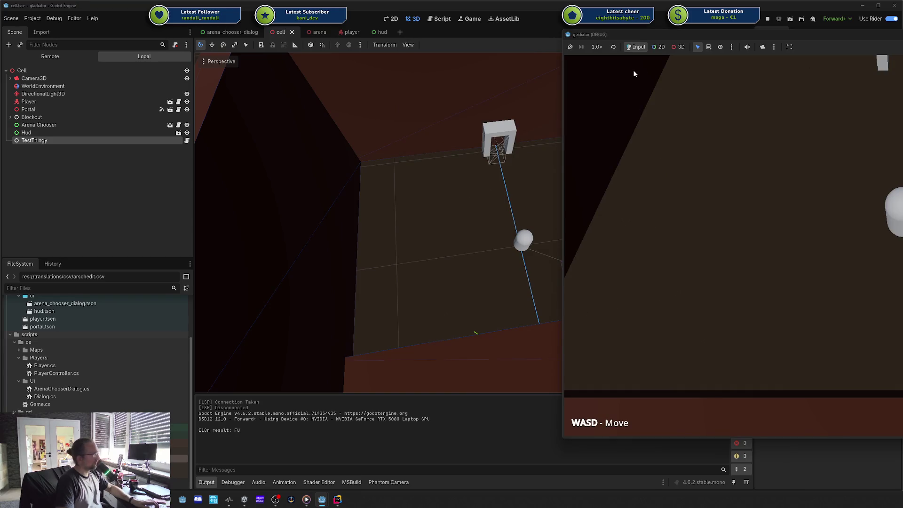
left_click_drag(642, 36, 228, 53)
left_click(320, 68)
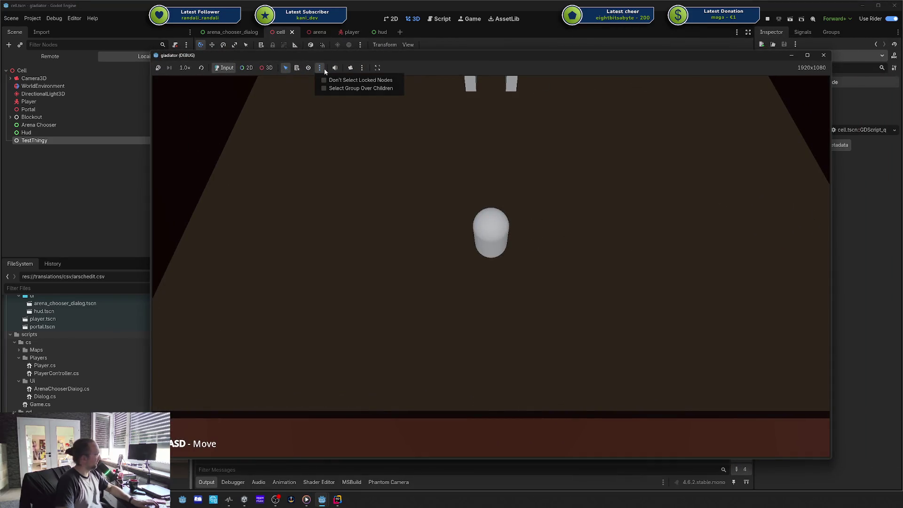
left_click(363, 68)
left_click(363, 69)
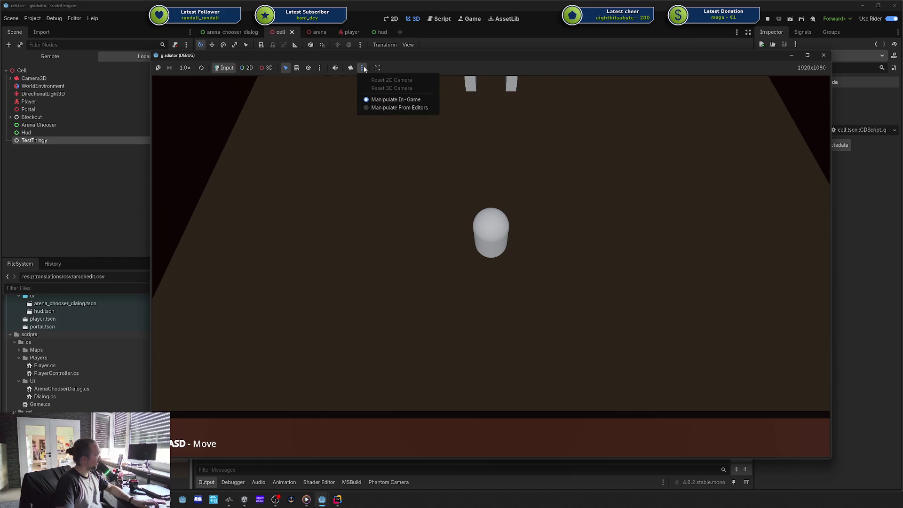
left_click(364, 69)
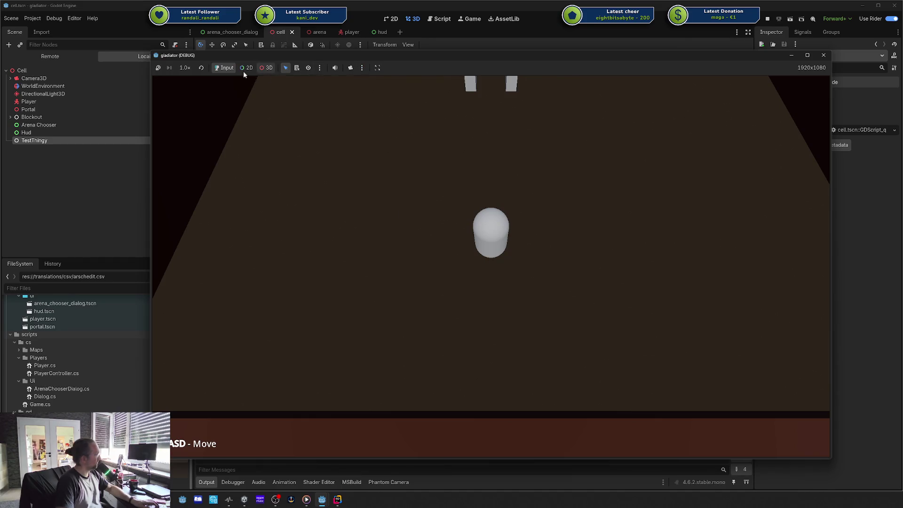
key("F8")
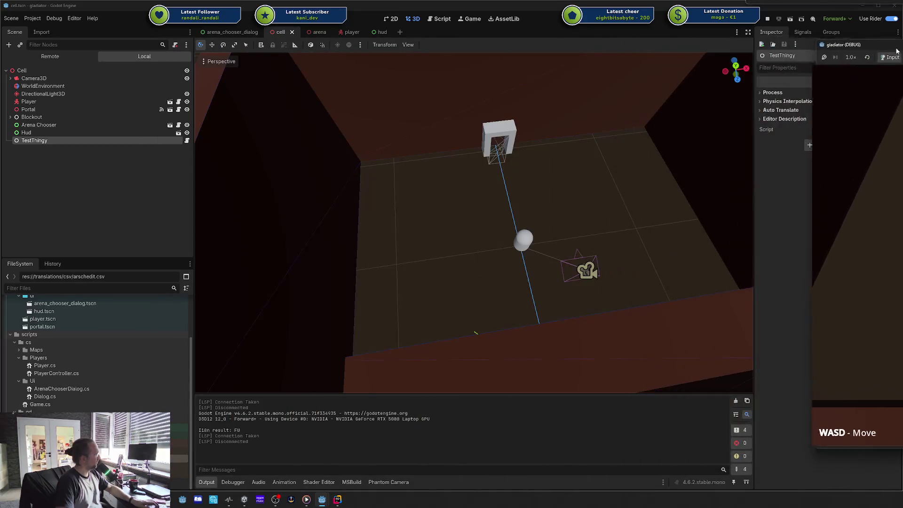
left_click_drag(541, 162, 531, 153)
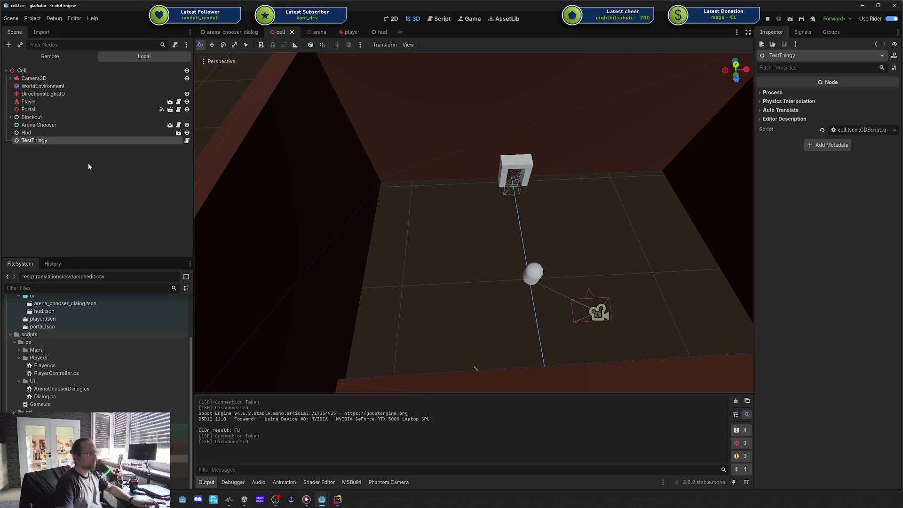
- Add a Label child under Hud and drag it into a large rectangle
left_click(28, 133)
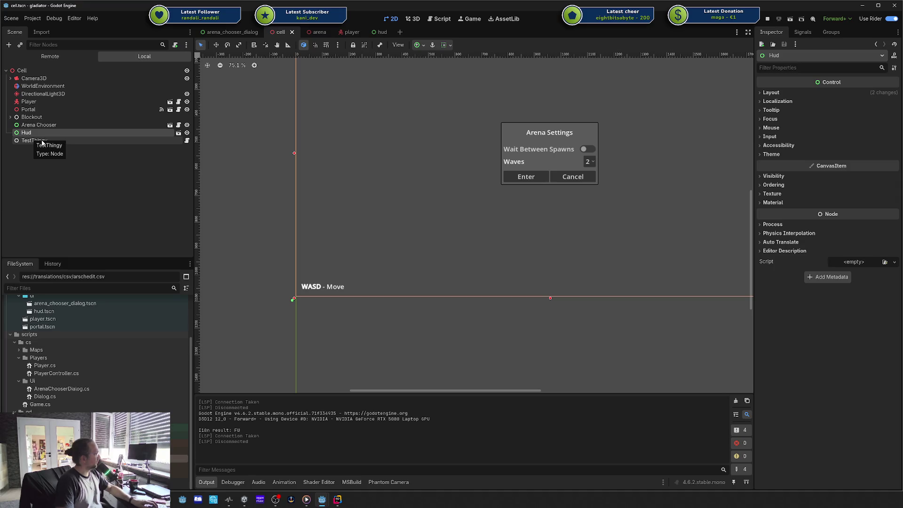
right_click(352, 168)
key("Escape")
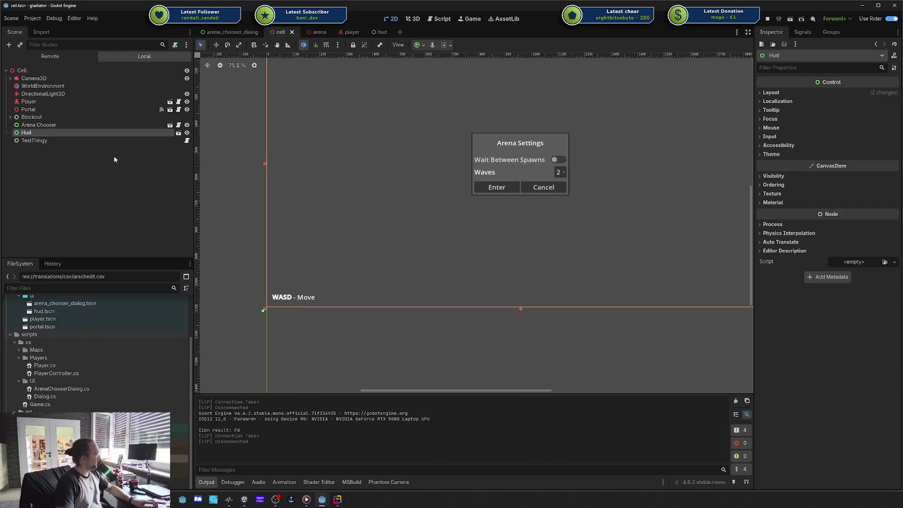
left_click(75, 140)
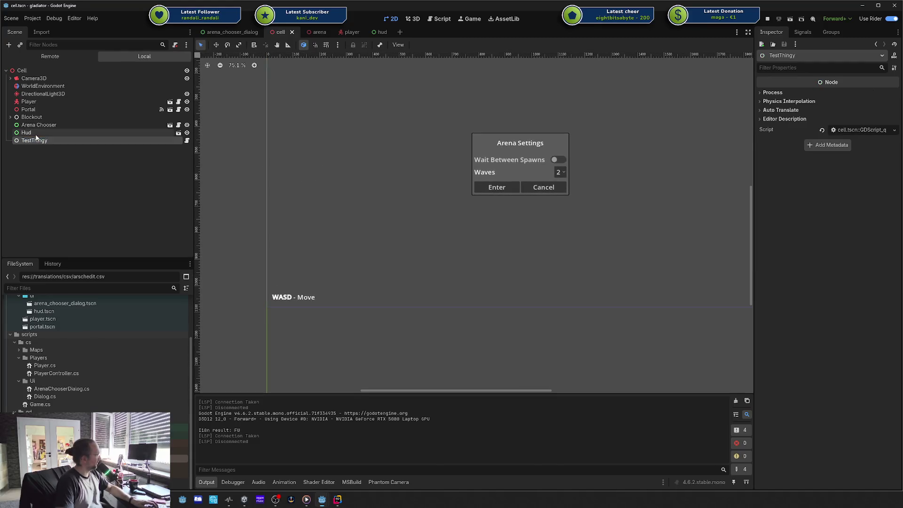
right_click(35, 134)
left_click(117, 140)
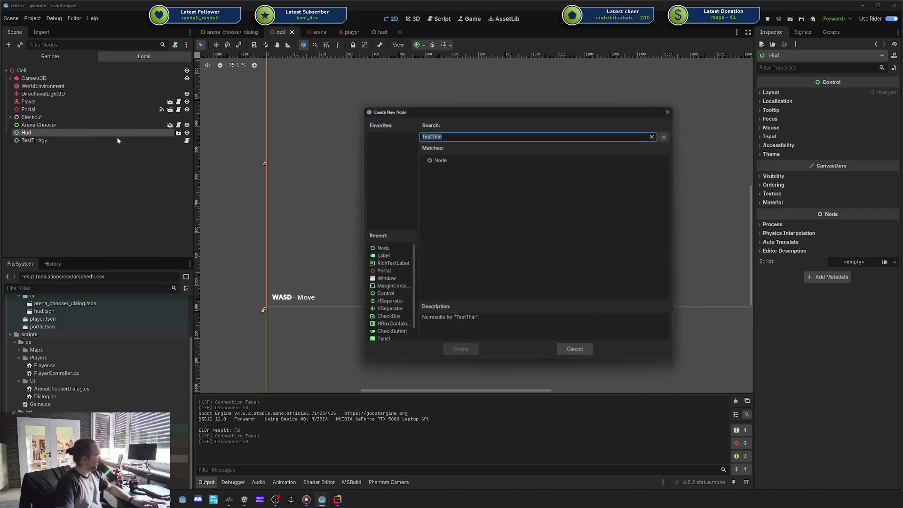
double_click(383, 255)
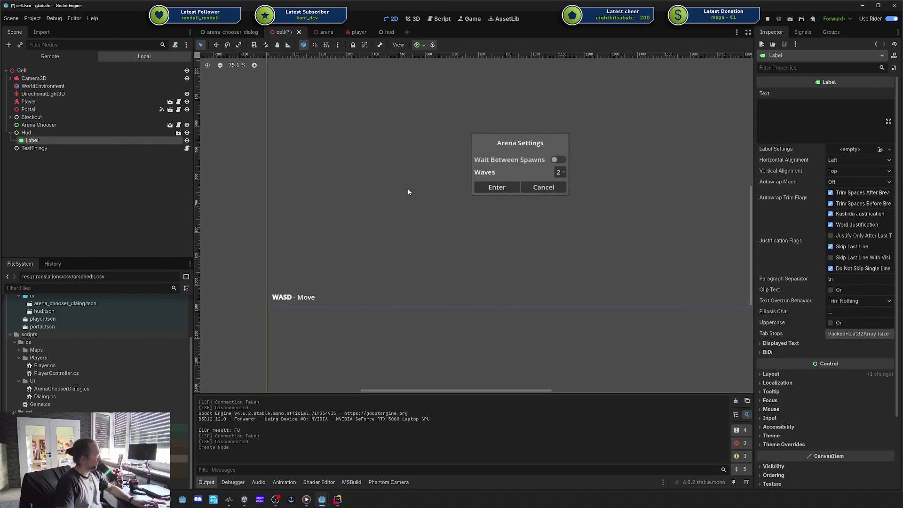
scroll(390, 208, "down", 2)
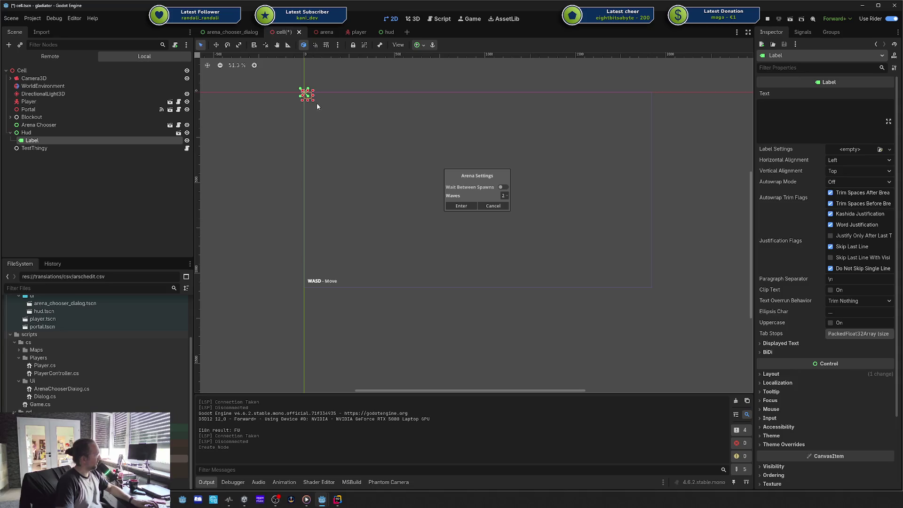
left_click_drag(313, 101, 440, 178)
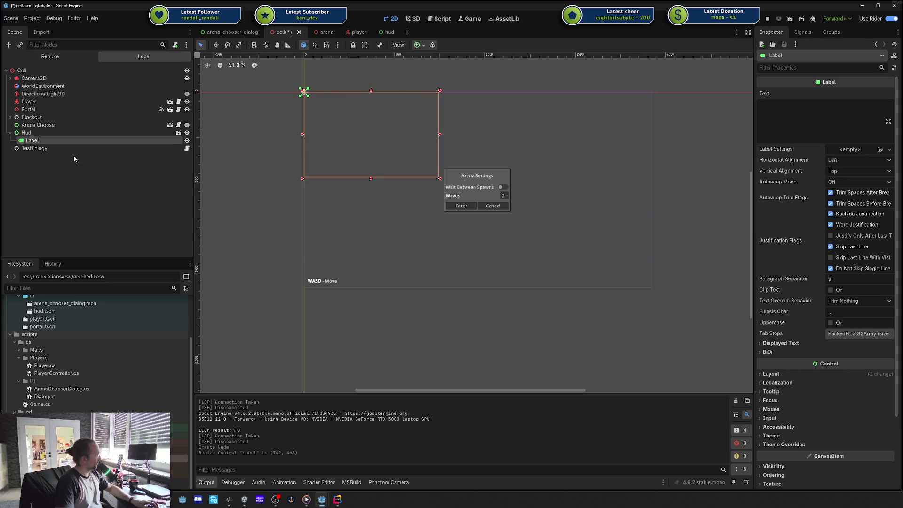
- Delete the TestThingy node and start attaching a script to the Label
left_click(149, 150)
key("Delete")
key("Return")
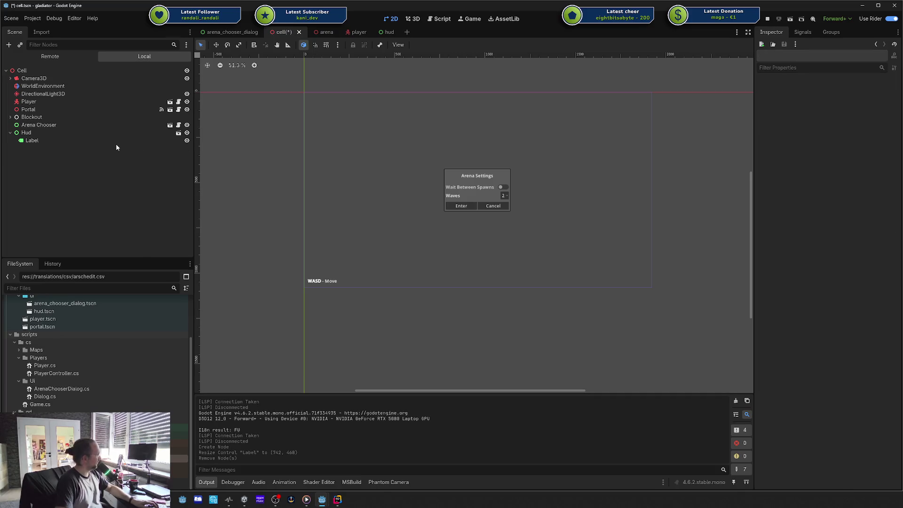
right_click(99, 141)
left_click(196, 146)
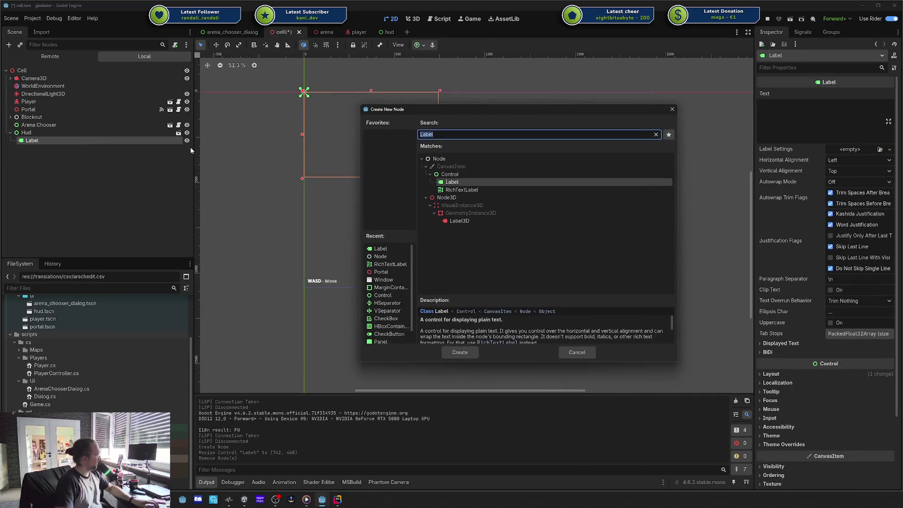
key("Escape")
left_click(175, 44)
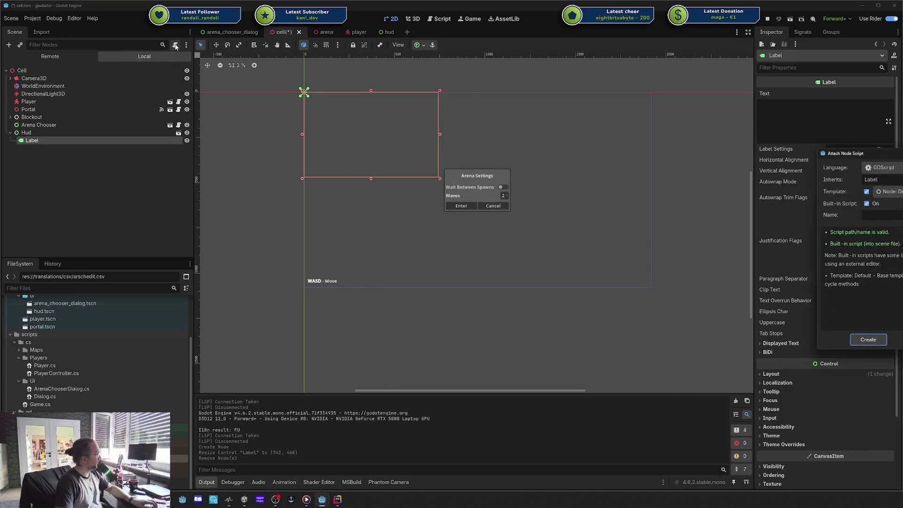
- Create the Label's built-in GDScript i18n_test from the Attach Script dialog
key("Escape")
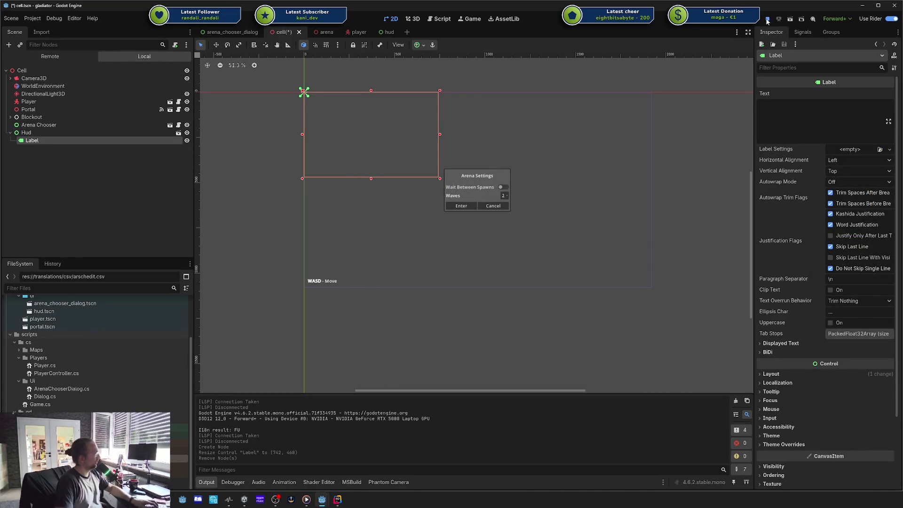
right_click(146, 128)
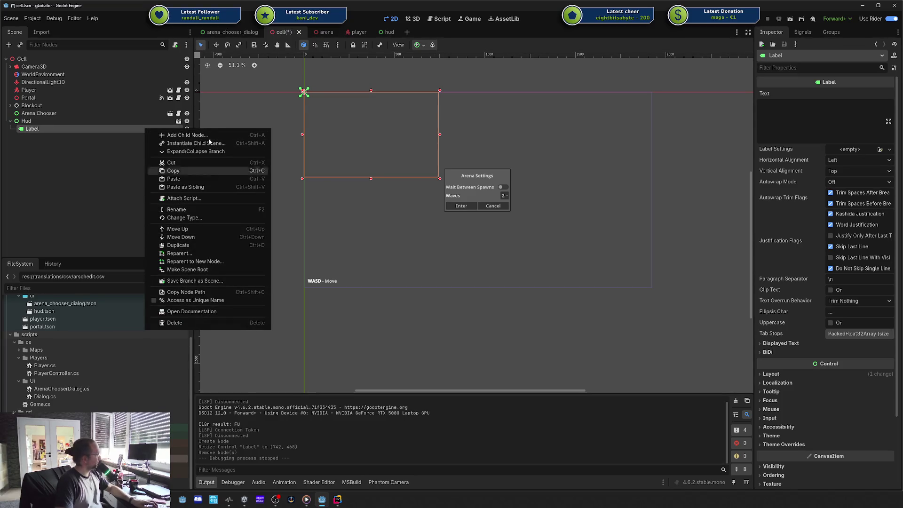
left_click(196, 199)
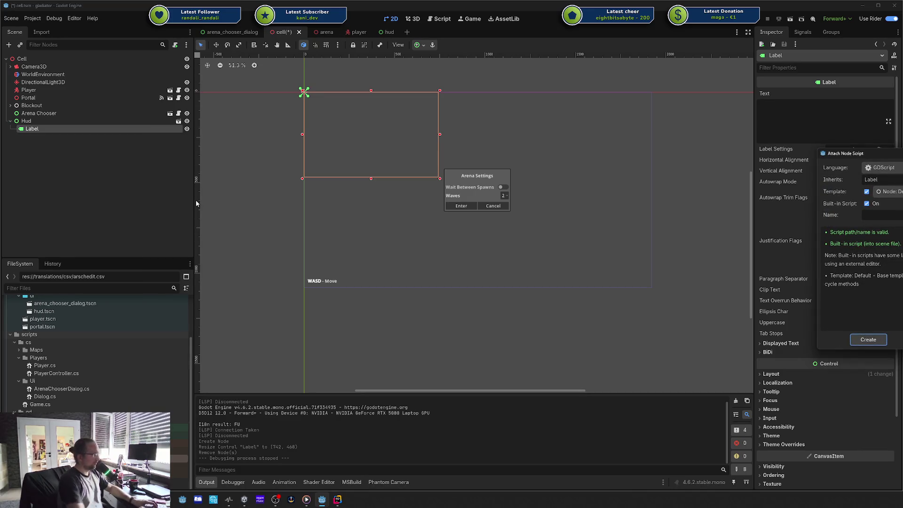
left_click(882, 215)
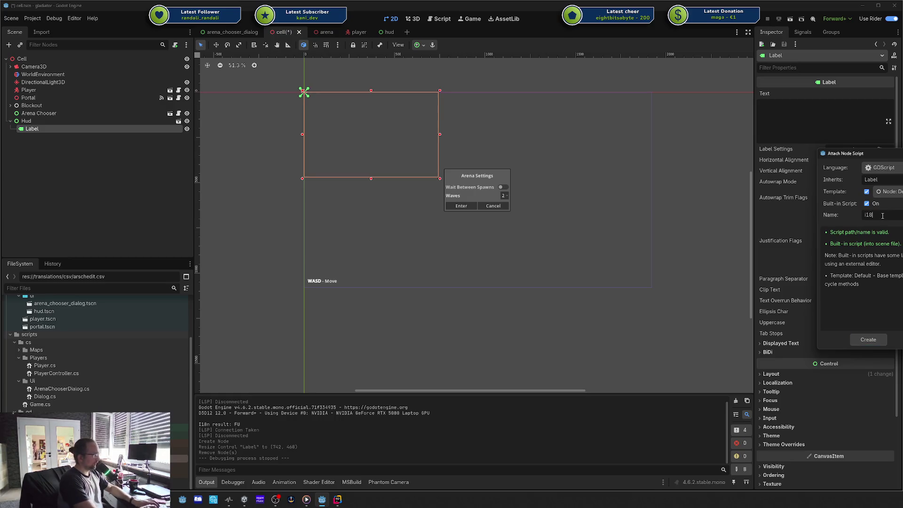
key("Return")
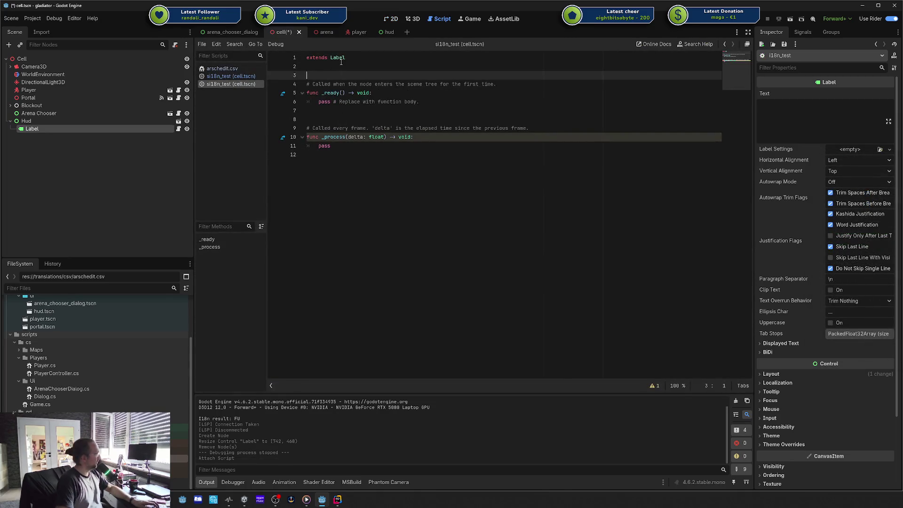
- Strip the template comments and default _ready/_process functions, keeping extends Label
double_click(339, 59)
key("Down")
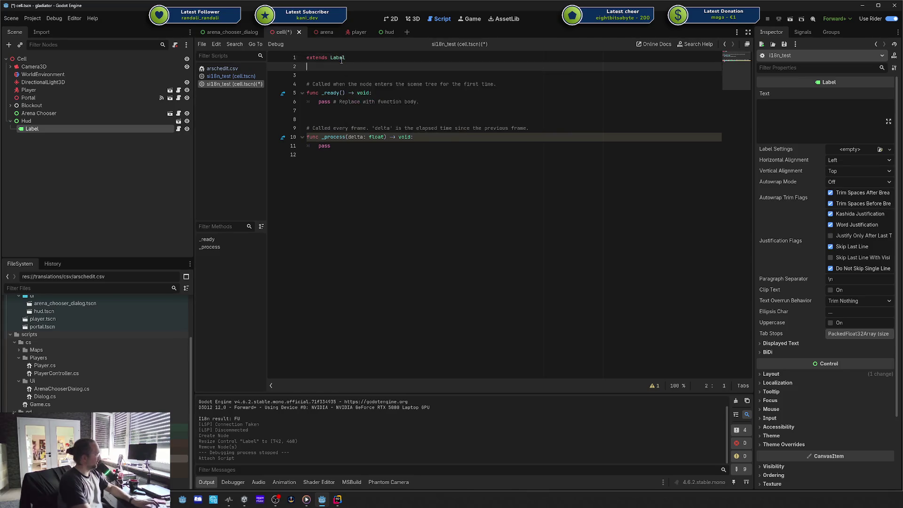
key("Down")
key("shift+Down")
key("shift+Down")
key("Delete")
key("Down")
key("ctrl+shift+k")
key("Down")
key("Down")
key("End")
key("ctrl+shift+End")
key("Delete")
key("ctrl+shift+k")
key("ctrl+shift+k")
key("ctrl+Home")
key("Return")
key("Up")
type("@tool")
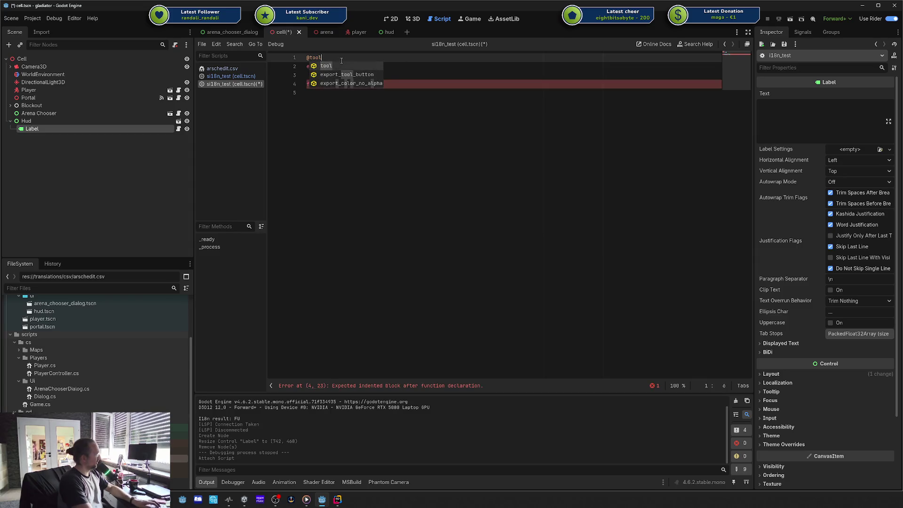
key("Escape")
key("Down")
key("Down")
key("Down")
type("text = tr")
key("Return")
type("\"")
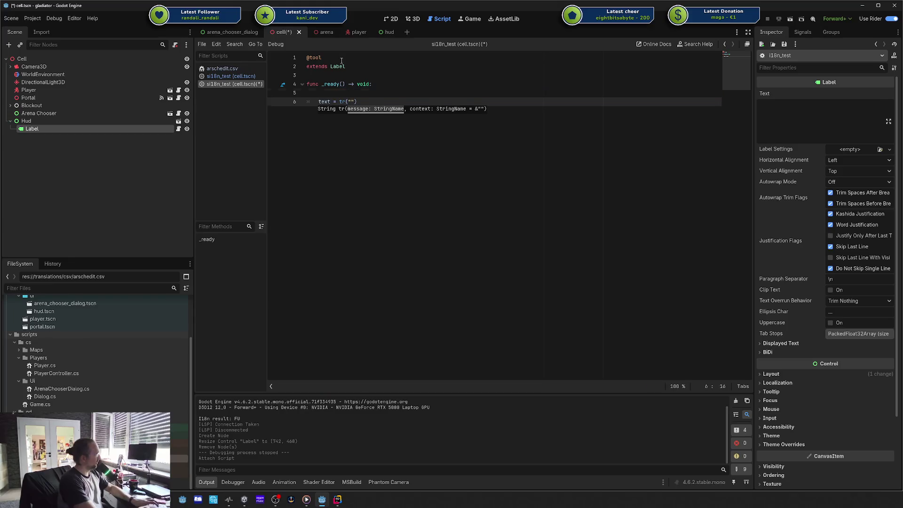
key("ctrl+z")
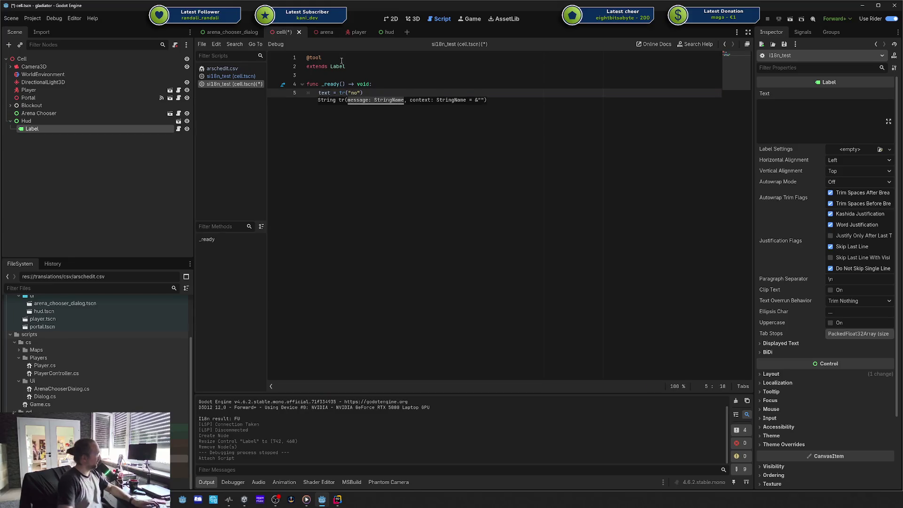
- Check the key in arschedit.csv, fill in tr("no_apples"), and save the script
left_click(221, 70)
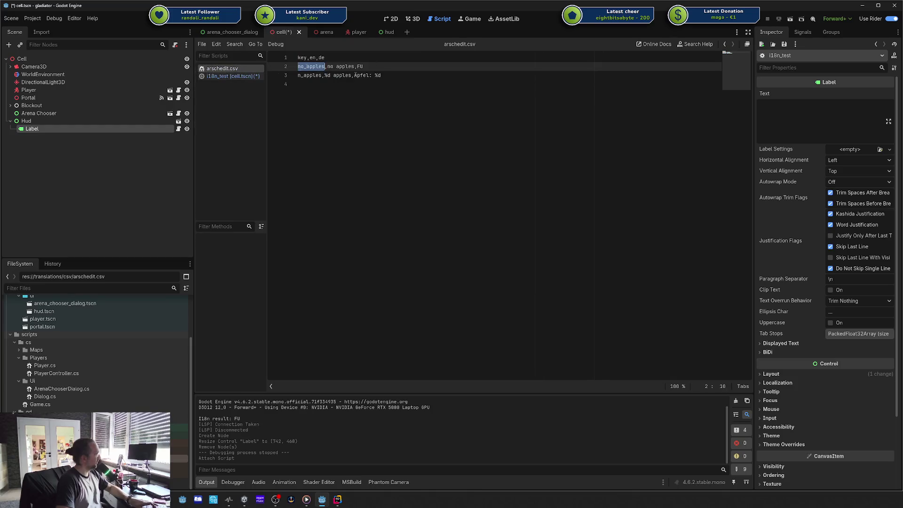
left_click(249, 77)
left_click(354, 91)
key("ctrl+s")
left_click(405, 88)
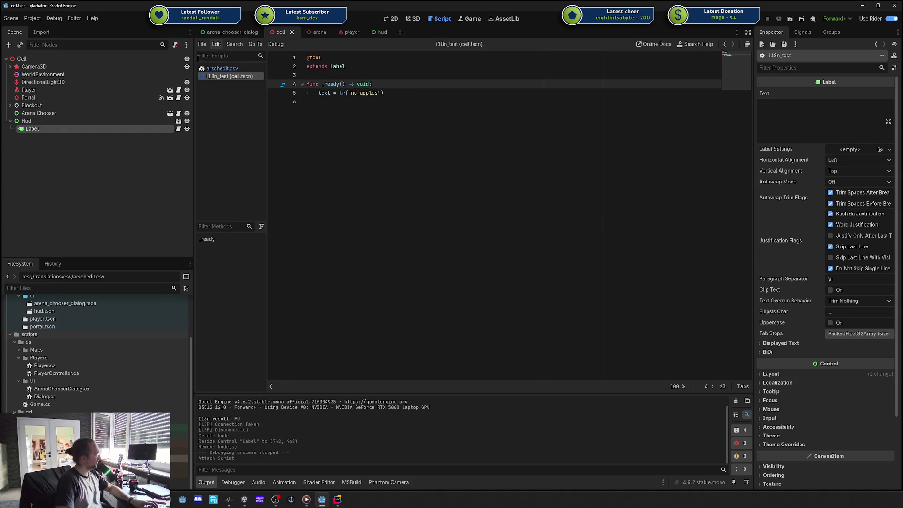
- Return to the cell scene and show it in the 2D view
left_click(230, 32)
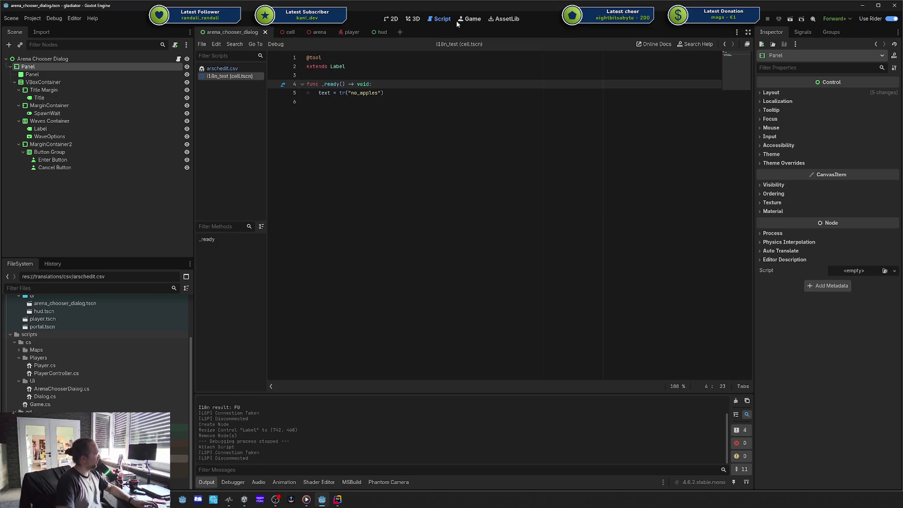
left_click(281, 32)
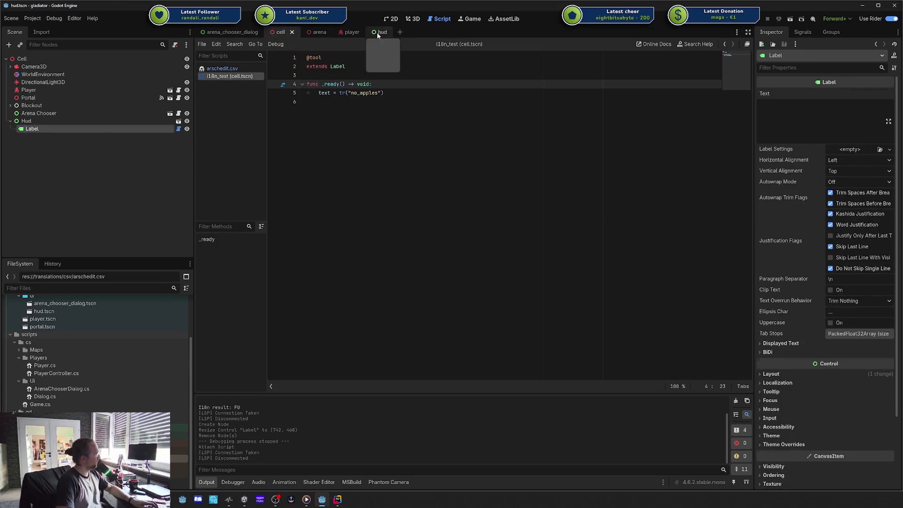
left_click(275, 32)
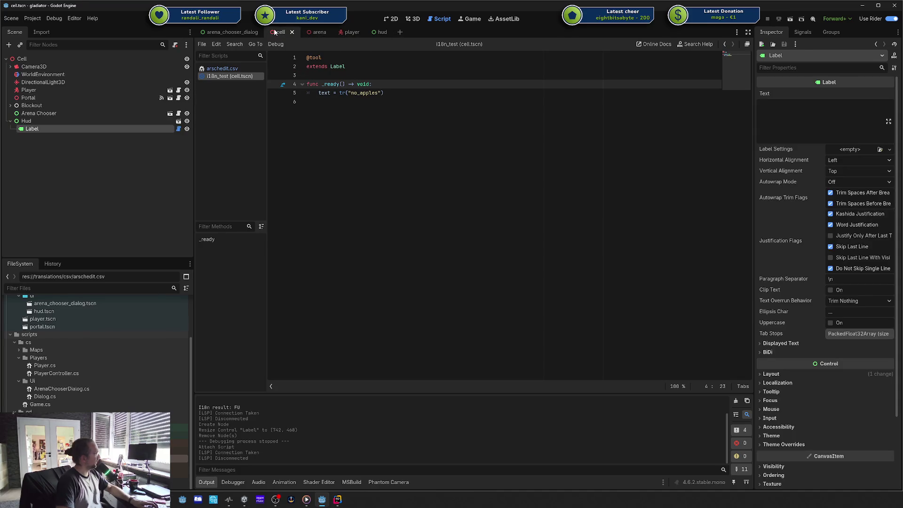
left_click(393, 19)
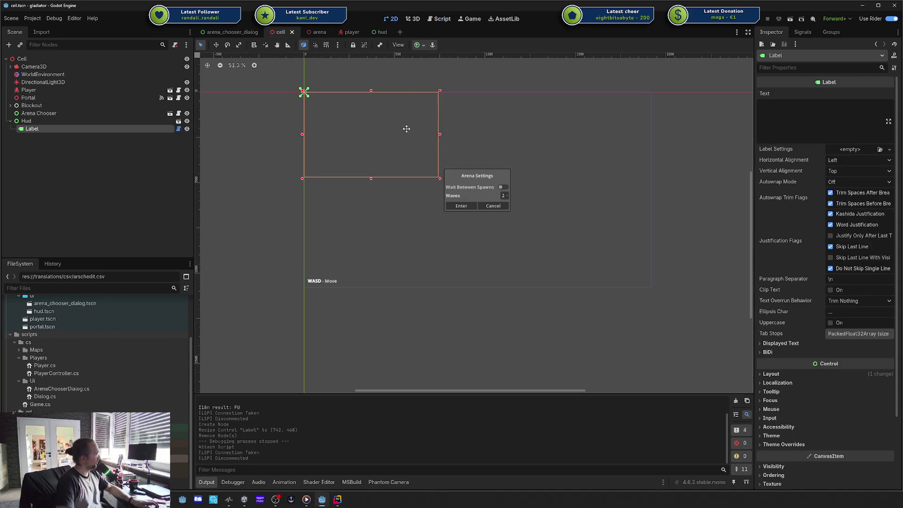
- Set the 2D canvas translation preview to English [en] with the Label deselected
scroll(325, 165, "up", 4)
left_click(327, 167)
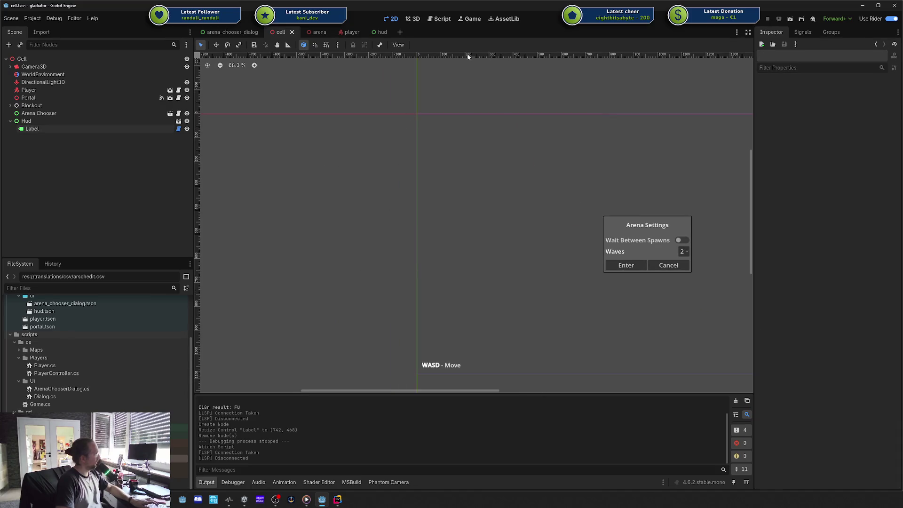
left_click(396, 45)
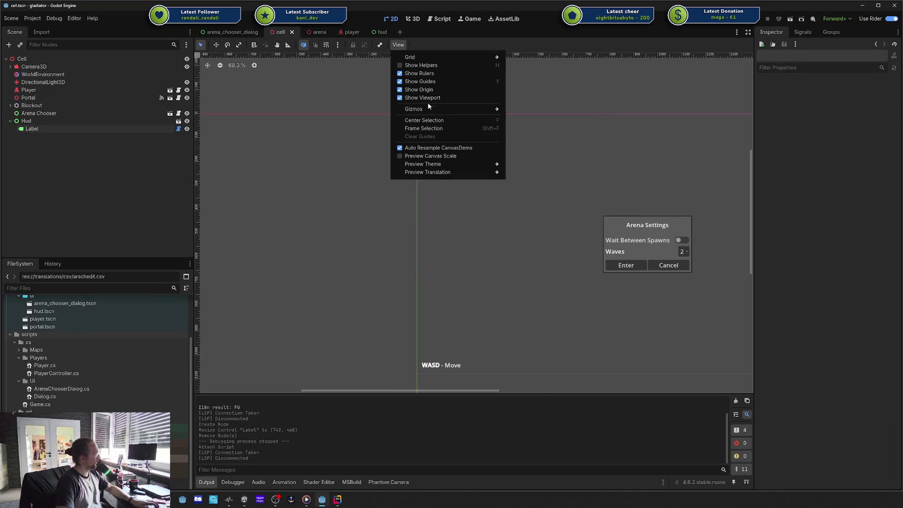
mouse_move(441, 173)
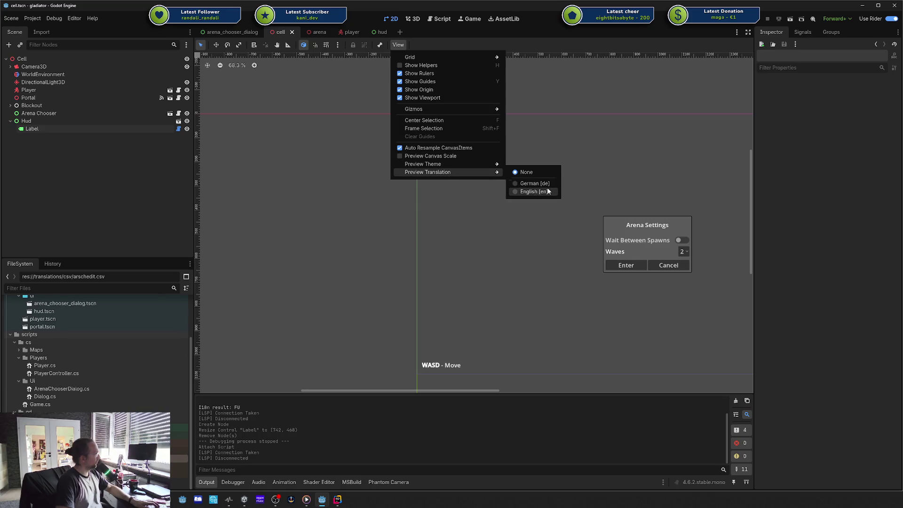
left_click(534, 191)
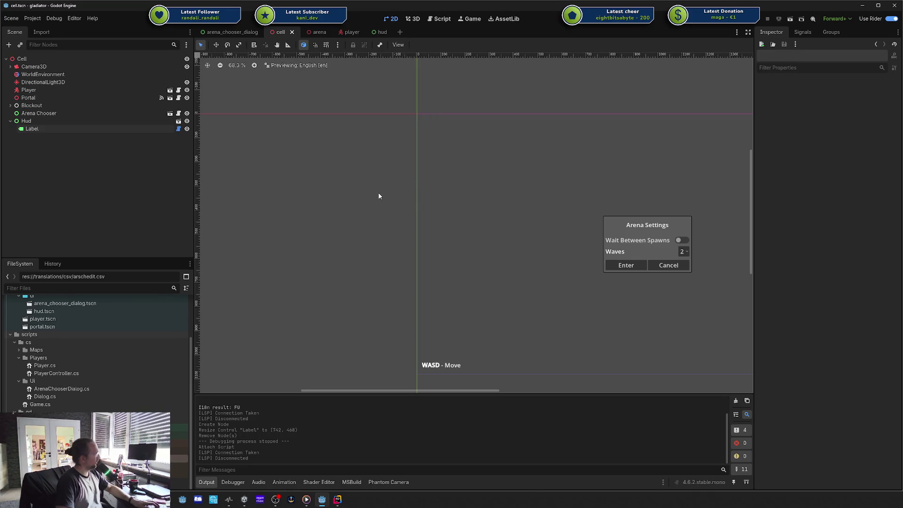
scroll(396, 165, "right", 3)
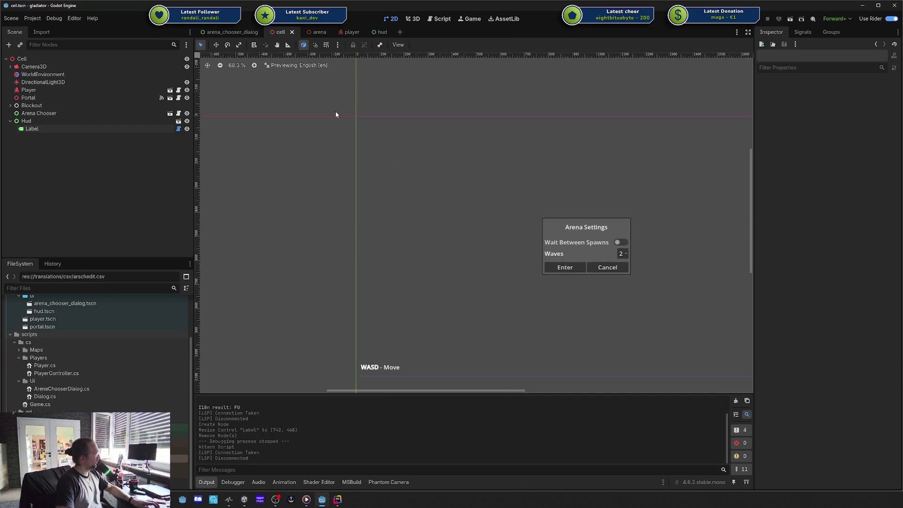
left_click(11, 17)
left_click(33, 18)
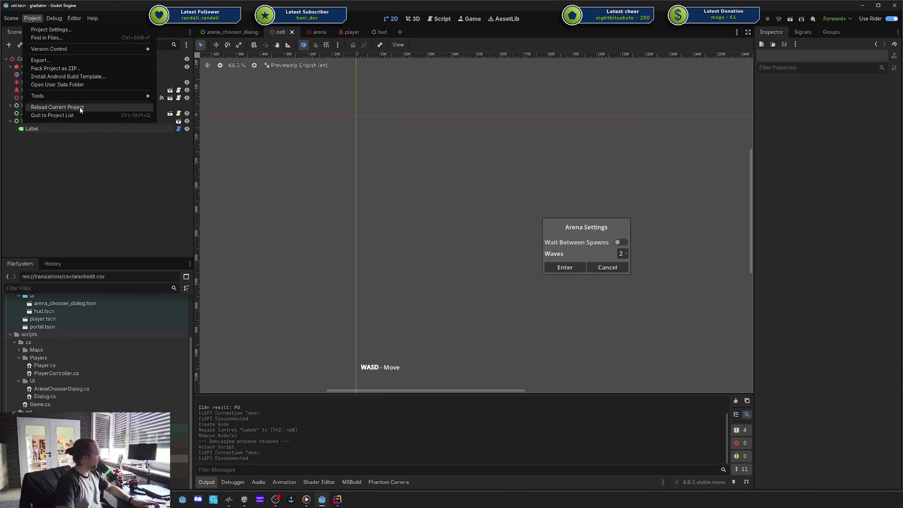
- Reload the current project and pan to see the Label reading 'no apples'
left_click(80, 106)
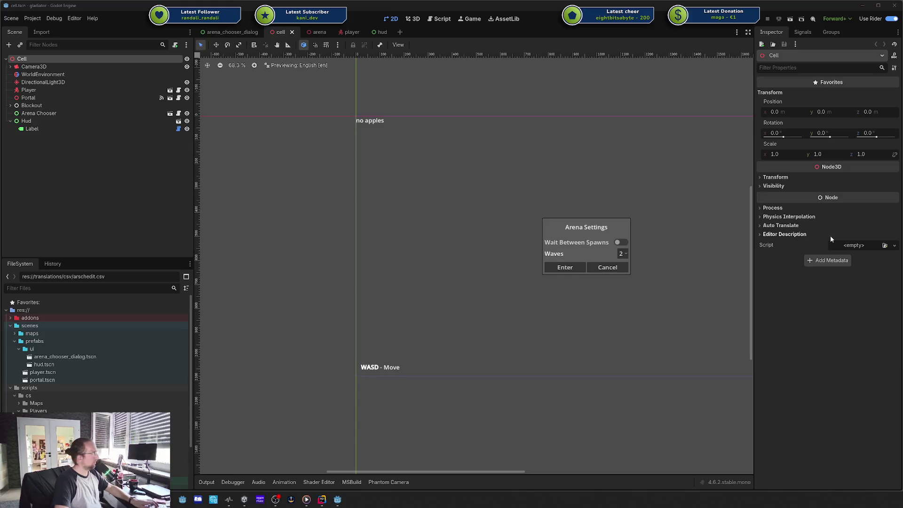
left_click_drag(527, 181, 473, 178)
left_click_drag(291, 105, 274, 93)
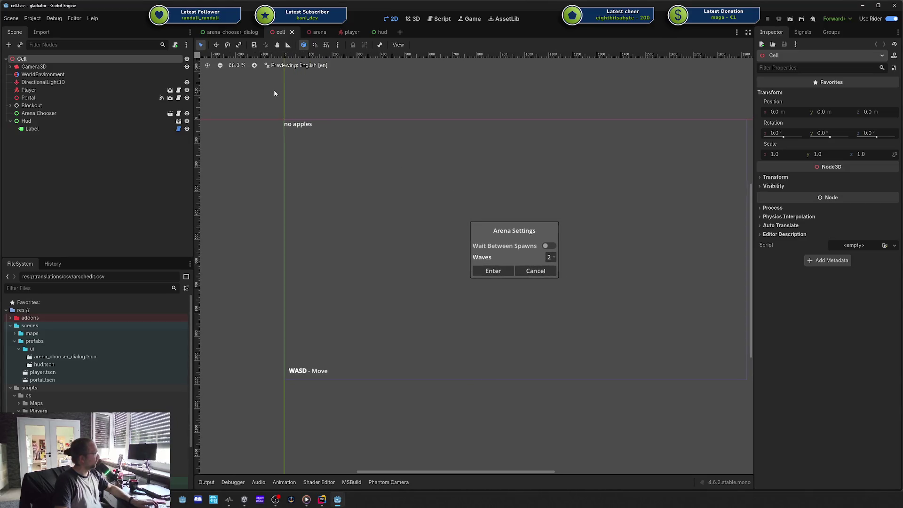
left_click(398, 44)
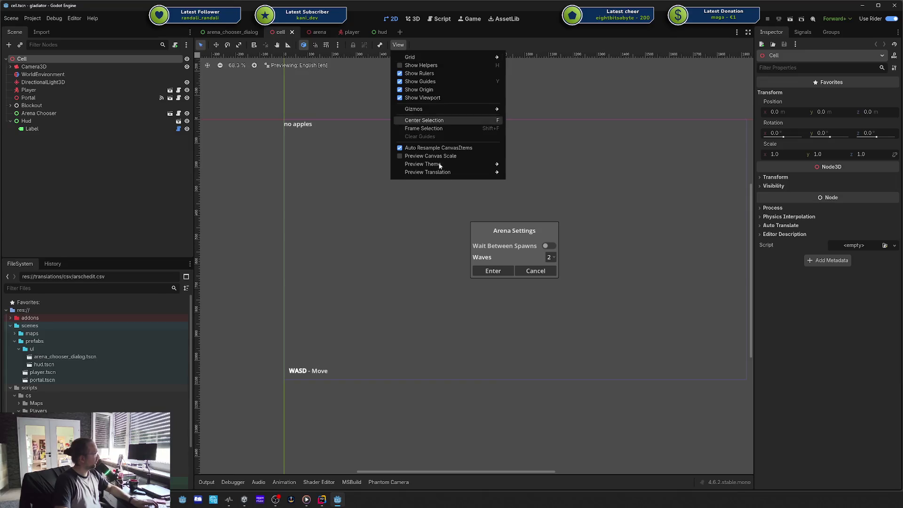
- Set the translation preview to German [de], briefly trying English and None
mouse_move(437, 172)
left_click(534, 184)
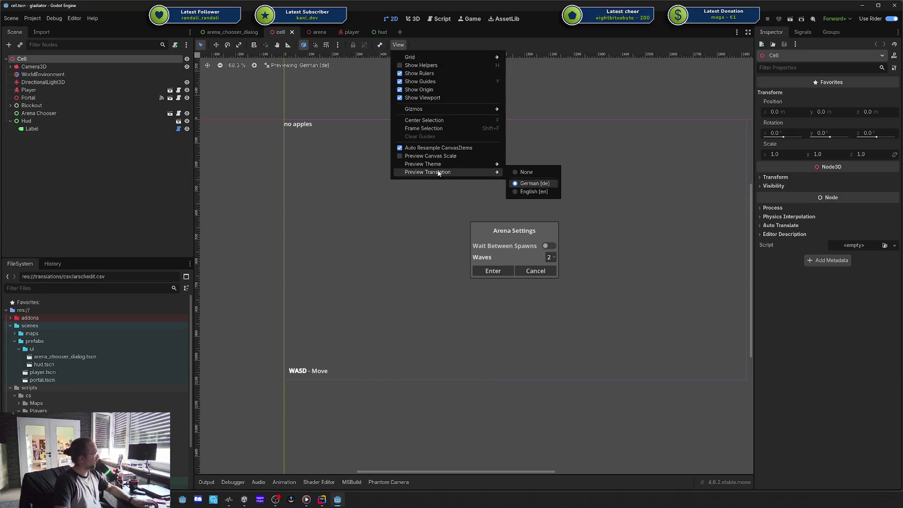
left_click(348, 117)
left_click(292, 125)
scroll(329, 99, "right", 2)
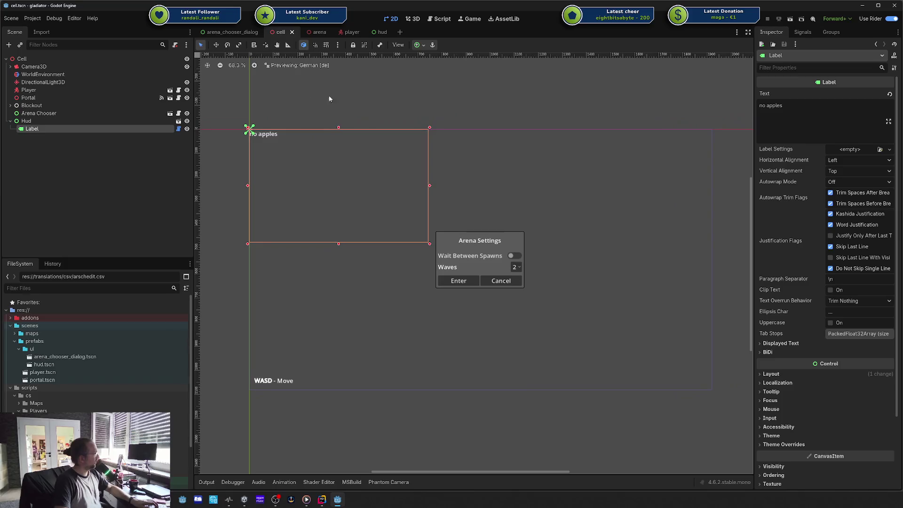
left_click(398, 45)
mouse_move(452, 173)
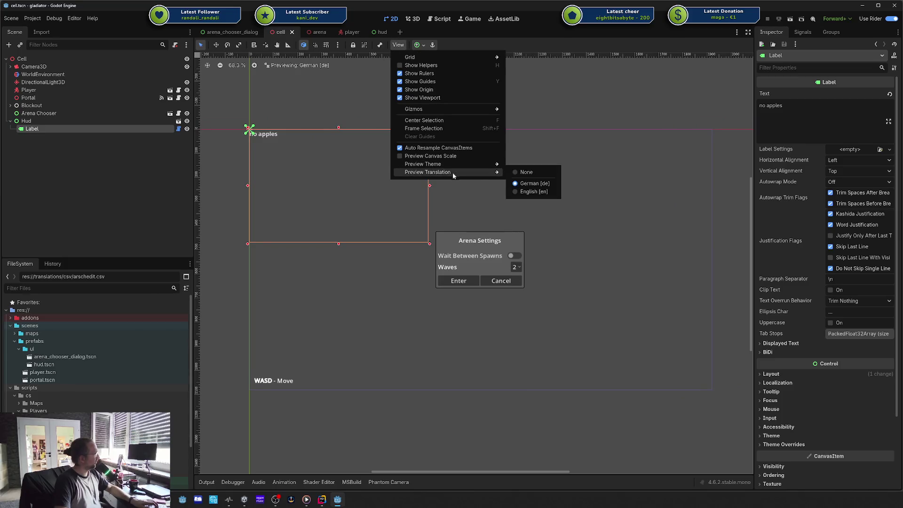
left_click(530, 192)
left_click(529, 173)
left_click(530, 184)
left_click(305, 98)
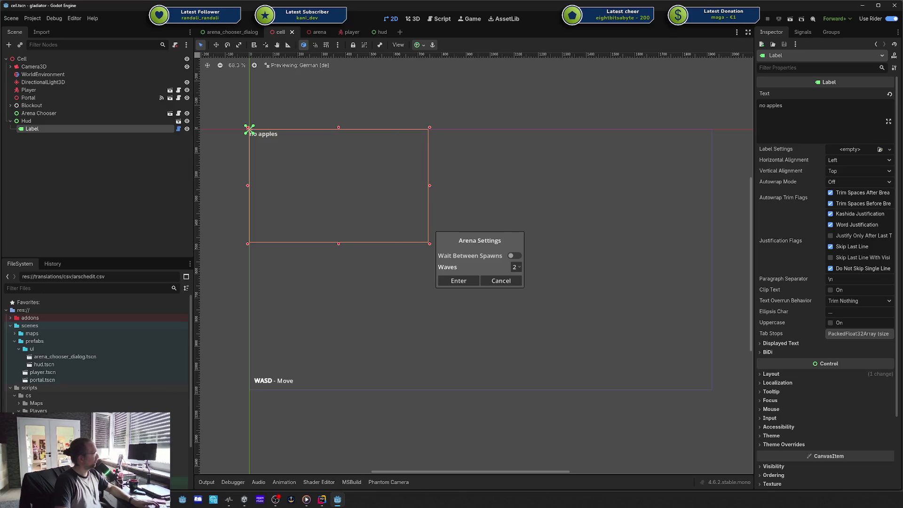
- Test-run the game with F5, stop it, and bring the gettext docs browser forward
key("F5")
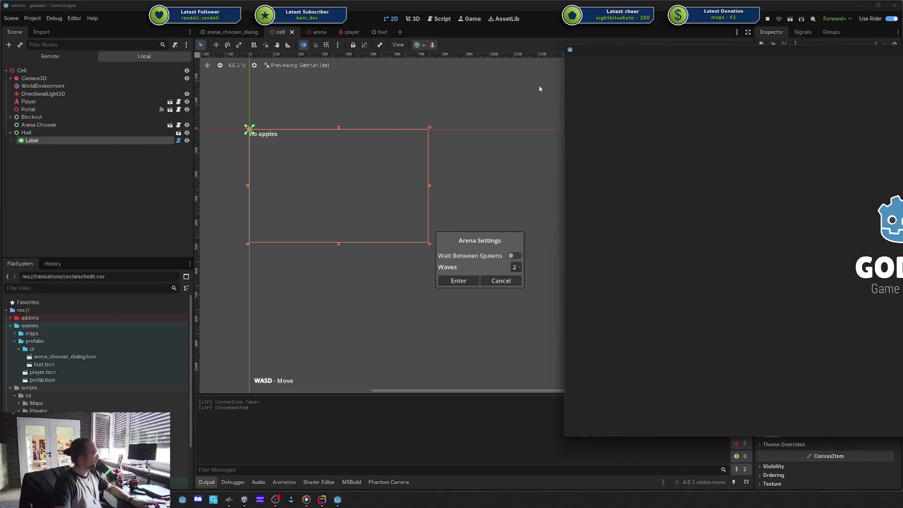
left_click_drag(659, 46, 568, 88)
key("F8")
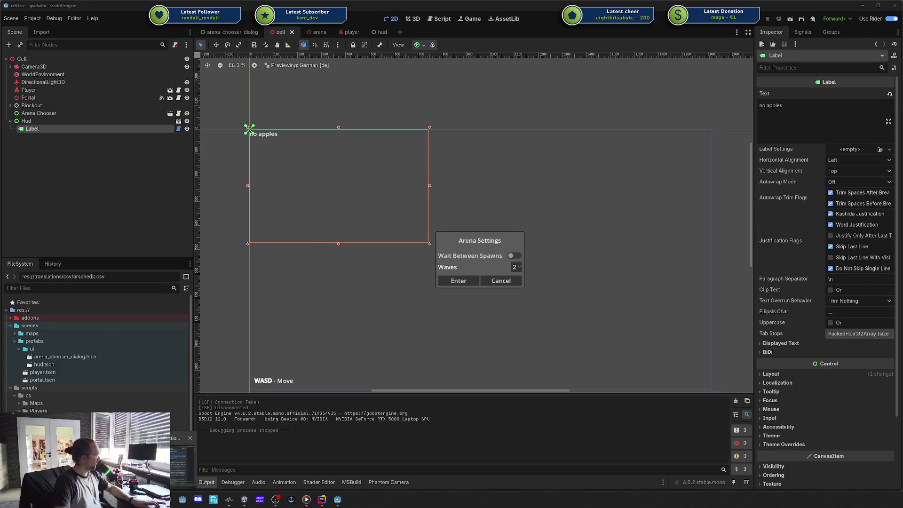
left_click(183, 500)
left_click(183, 459)
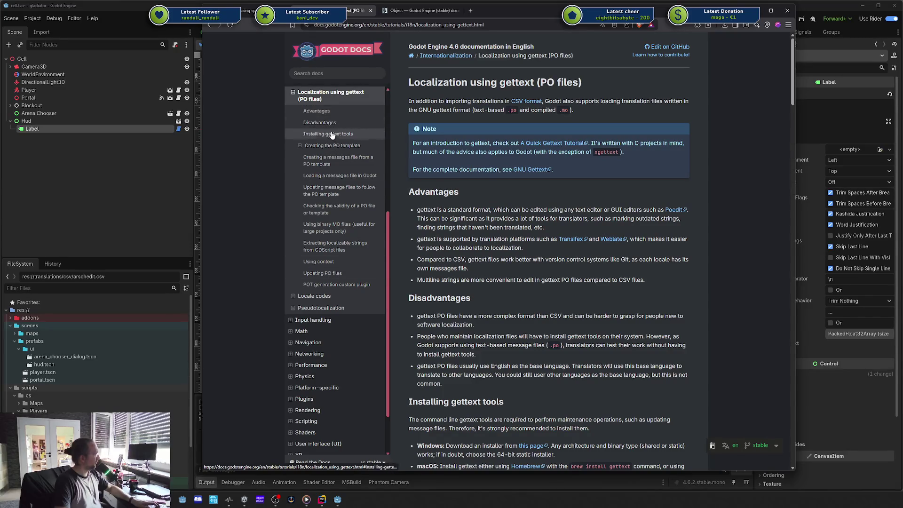
- Open the Internationalizing games docs page and scroll to Testing translations
scroll(332, 108, "up", 1)
scroll(331, 108, "up", 3)
left_click(350, 187)
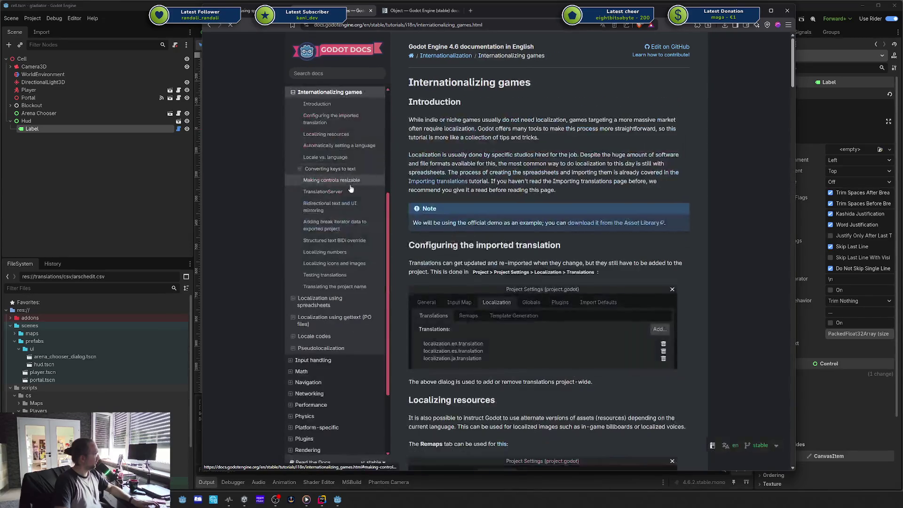
scroll(360, 156, "up", 5)
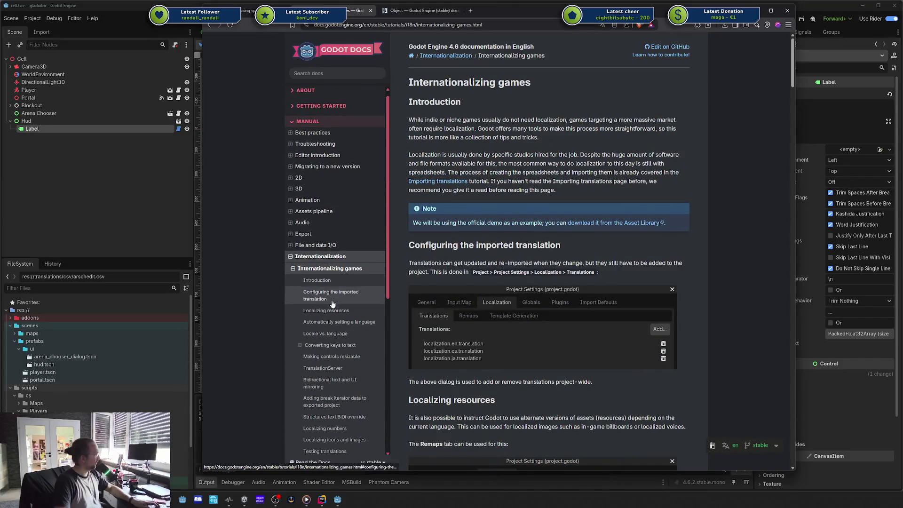
left_click(343, 333)
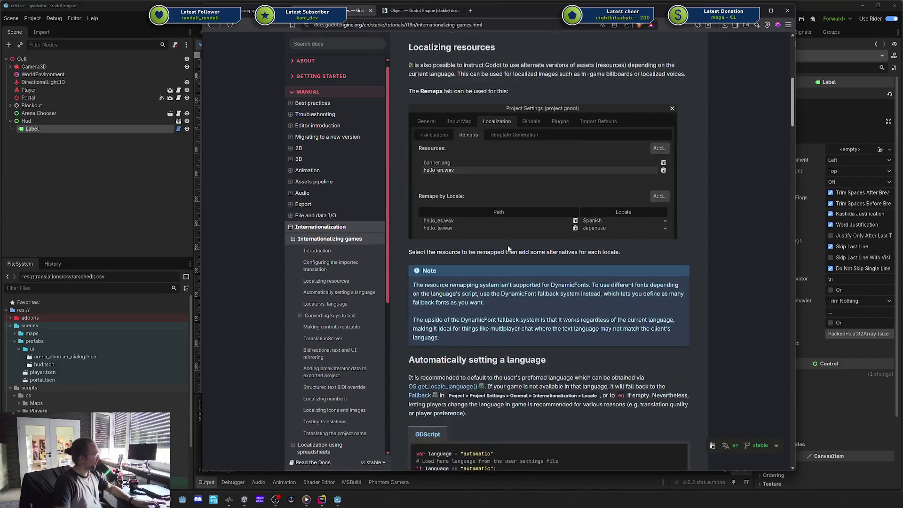
scroll(508, 249, "down", 15)
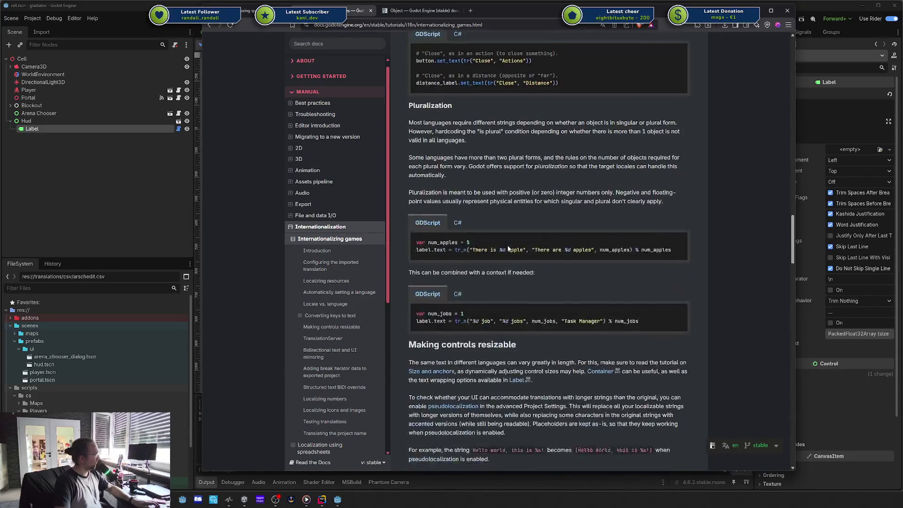
scroll(508, 248, "down", 15)
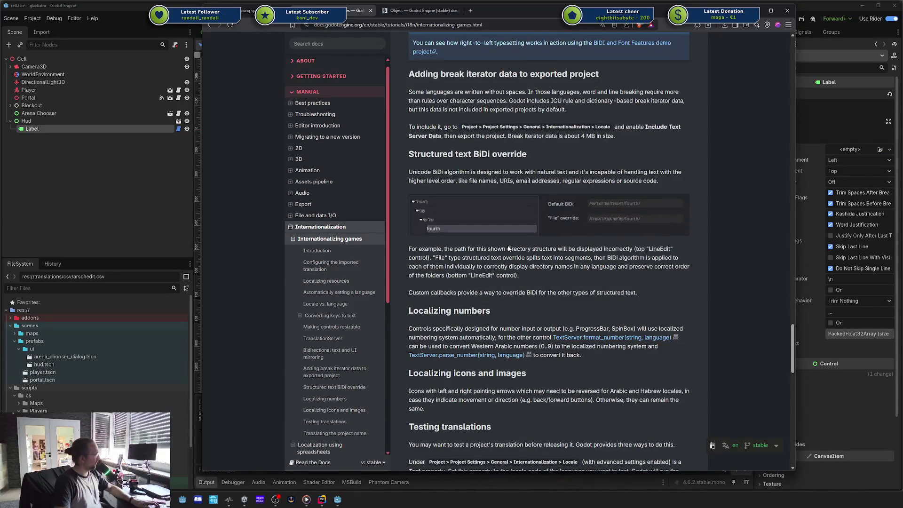
scroll(507, 244, "down", 6)
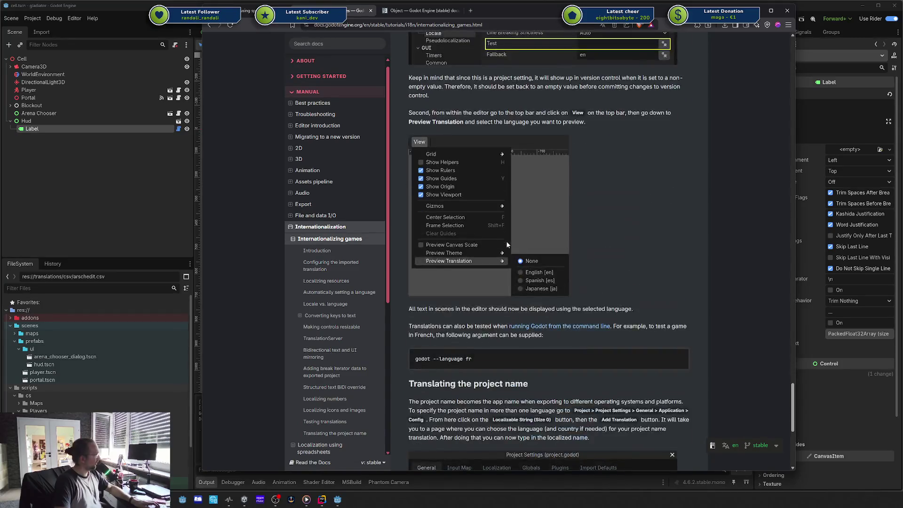
scroll(507, 244, "up", 3)
- Highlight the Test locale and Preview Translation explanations, then return to the Godot editor
left_click_drag(426, 91, 439, 91)
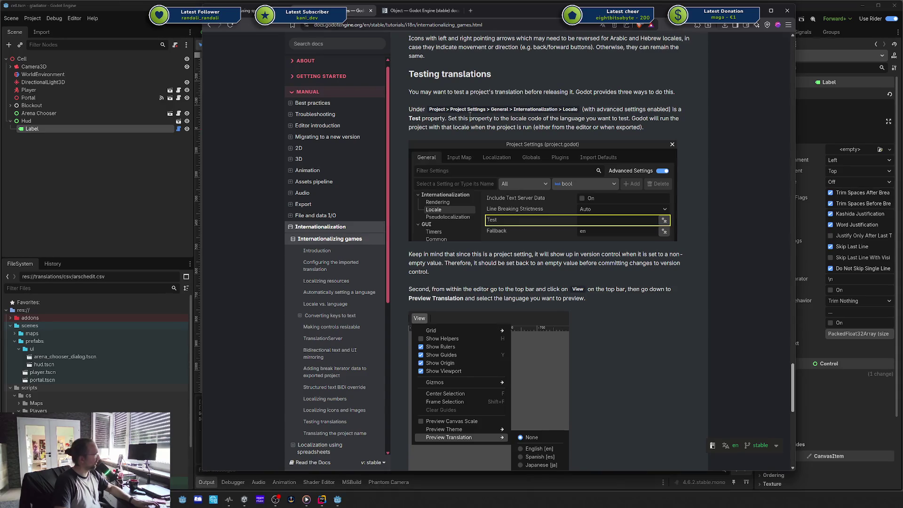
left_click_drag(422, 118, 502, 119)
left_click(503, 119)
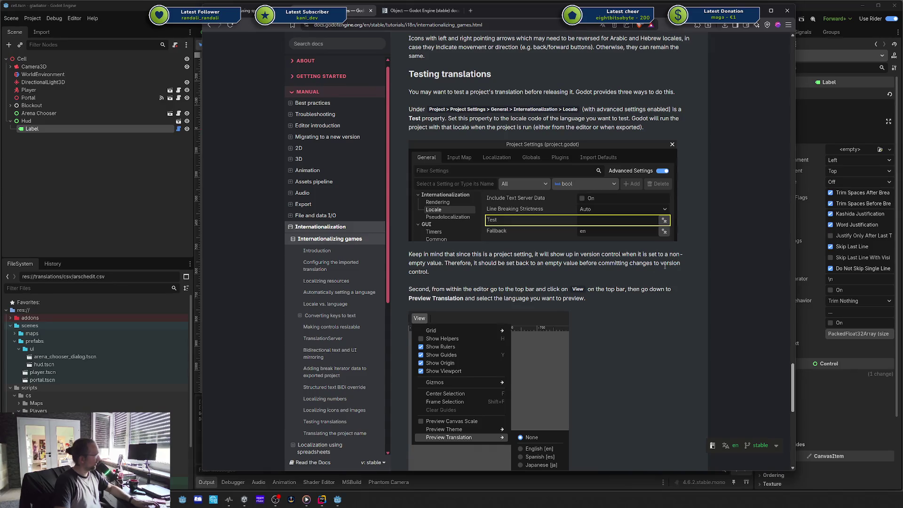
left_click_drag(420, 289, 497, 289)
left_click(526, 273)
scroll(526, 273, "down", 2)
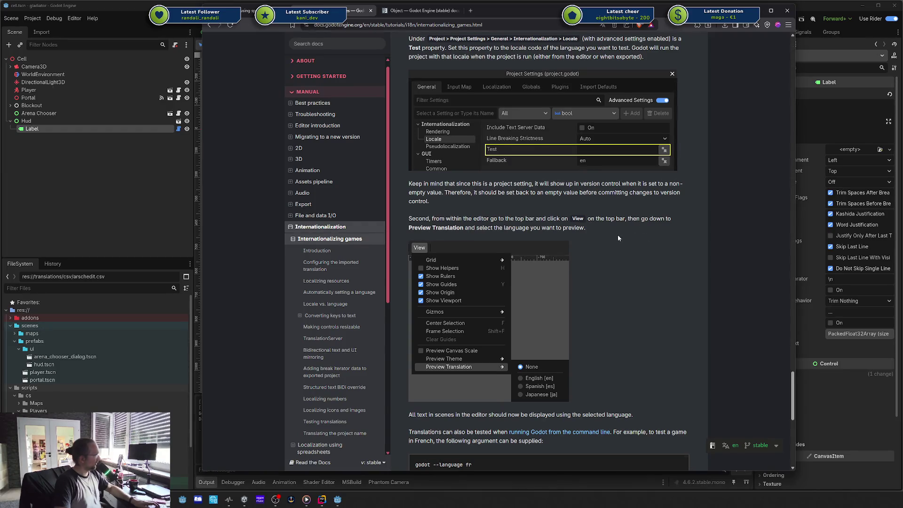
scroll(617, 235, "down", 2)
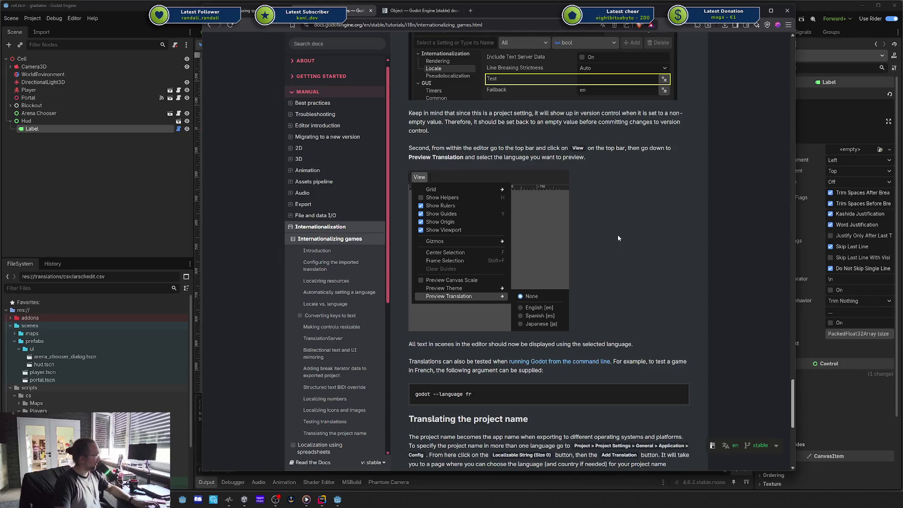
scroll(618, 238, "down", 3)
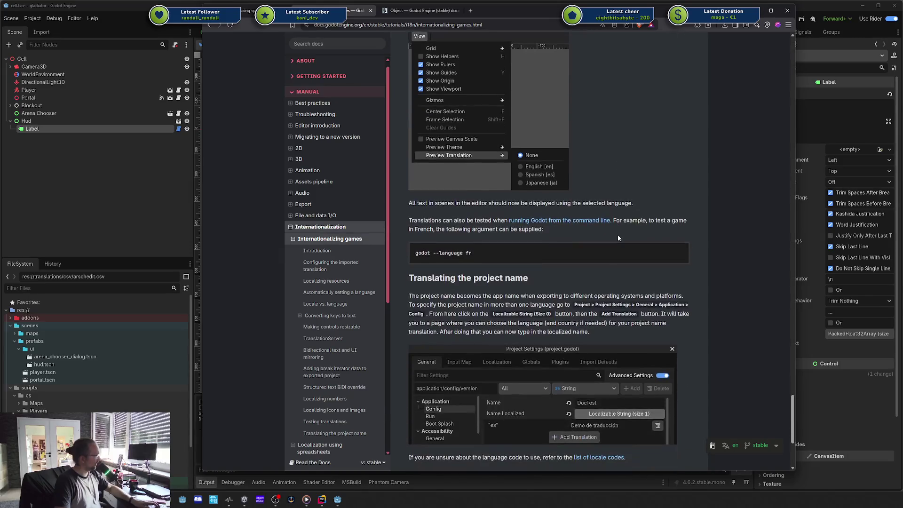
scroll(618, 238, "up", 4)
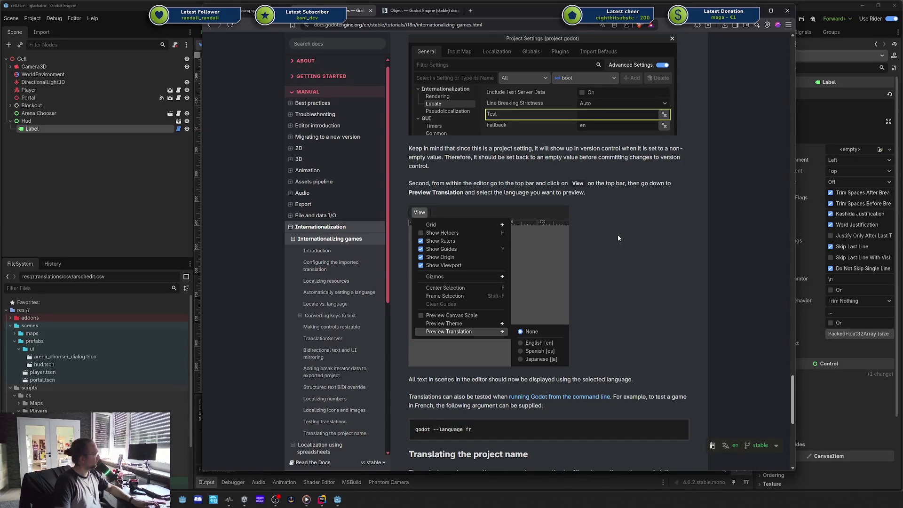
scroll(617, 237, "up", 8)
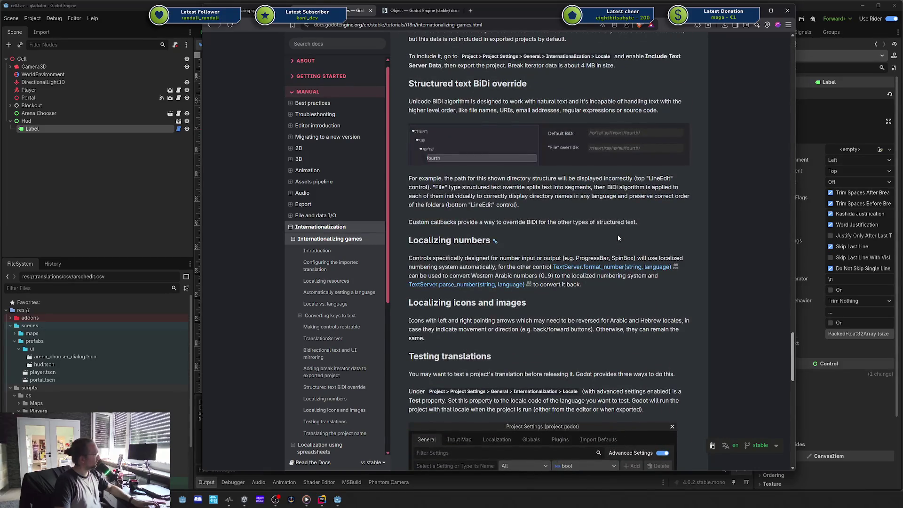
scroll(617, 238, "up", 6)
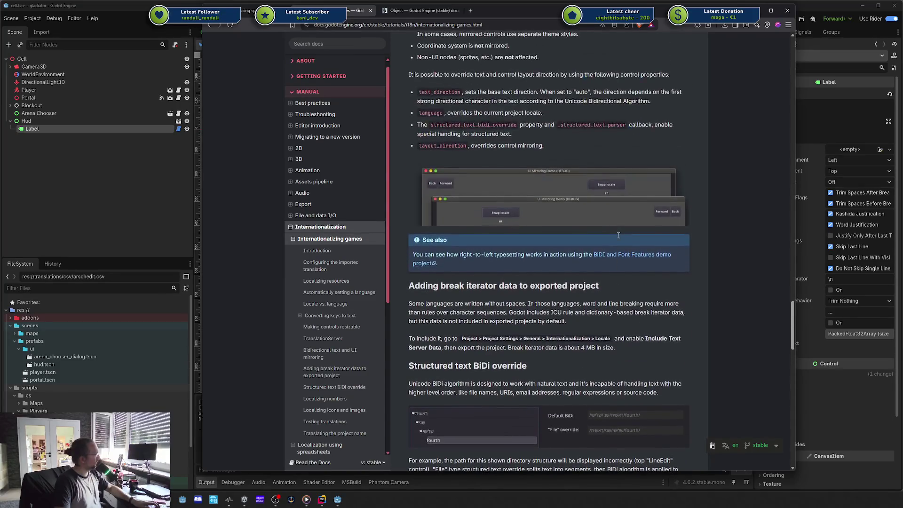
left_click(160, 193)
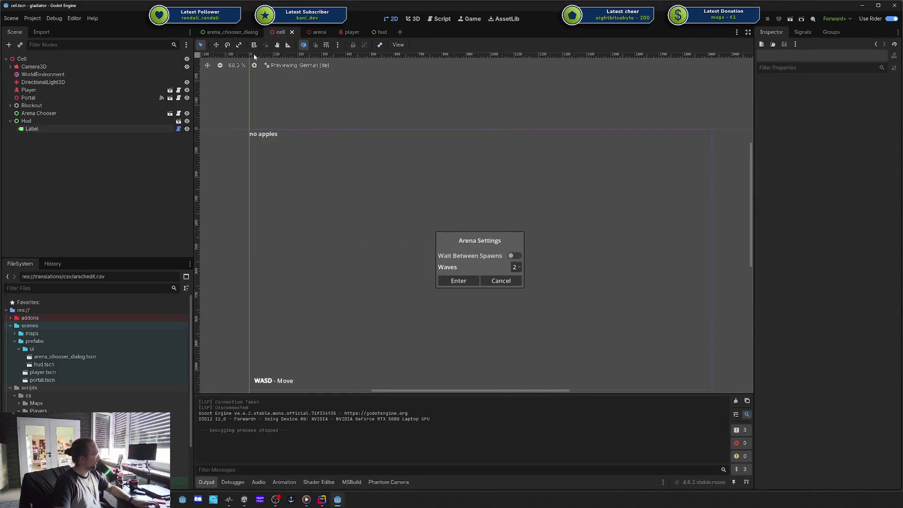
- Switch the cell scene's translation preview from German to English [en]
scroll(372, 141, "up", 1)
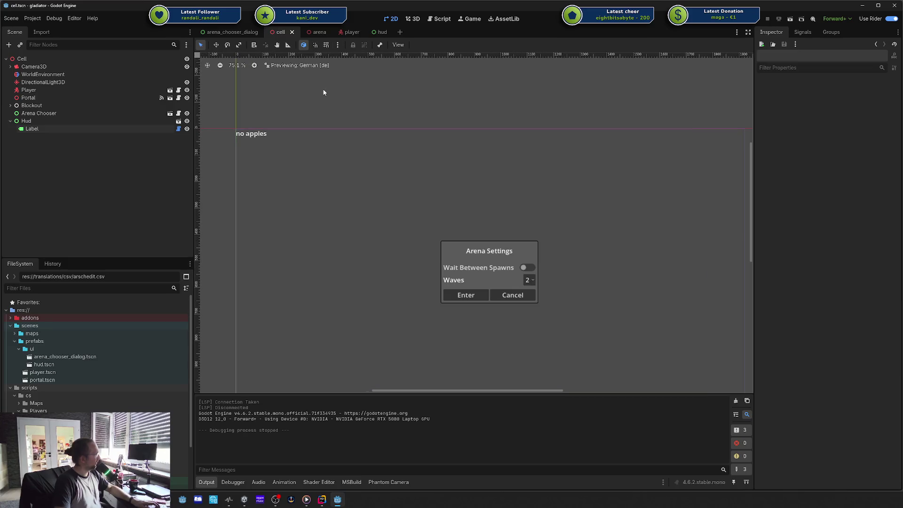
scroll(360, 177, "down", 2)
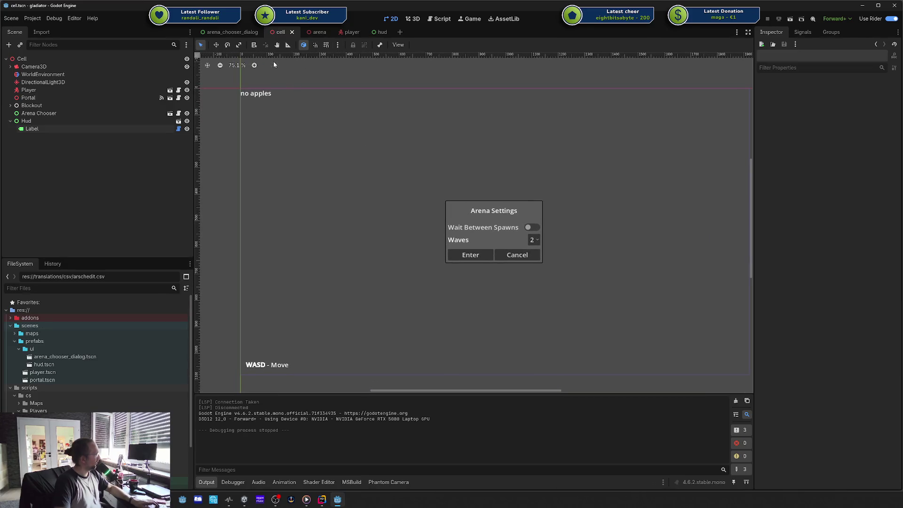
left_click(395, 44)
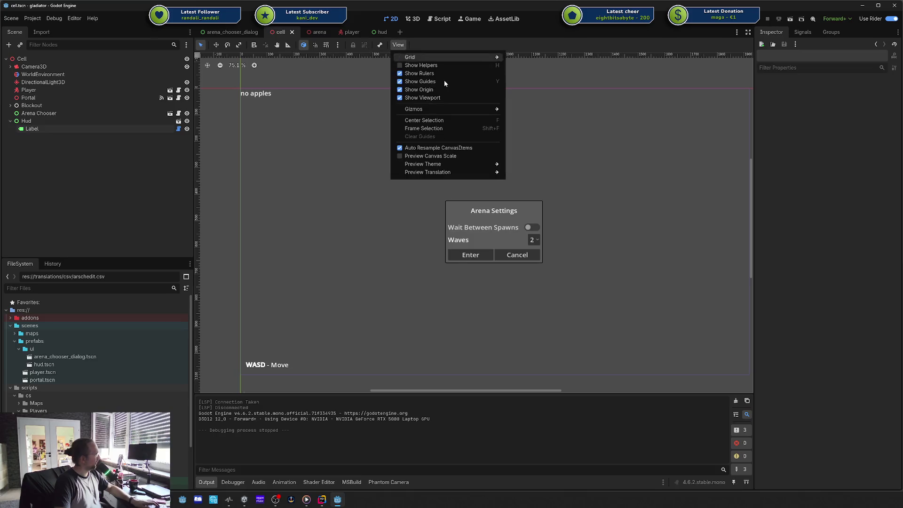
mouse_move(429, 175)
left_click(542, 191)
left_click(536, 184)
left_click(538, 191)
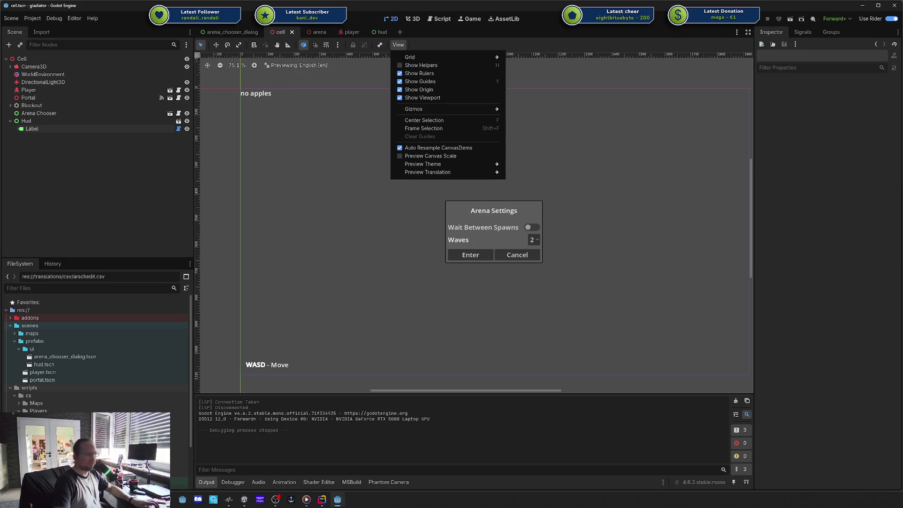
key("alt+Tab")
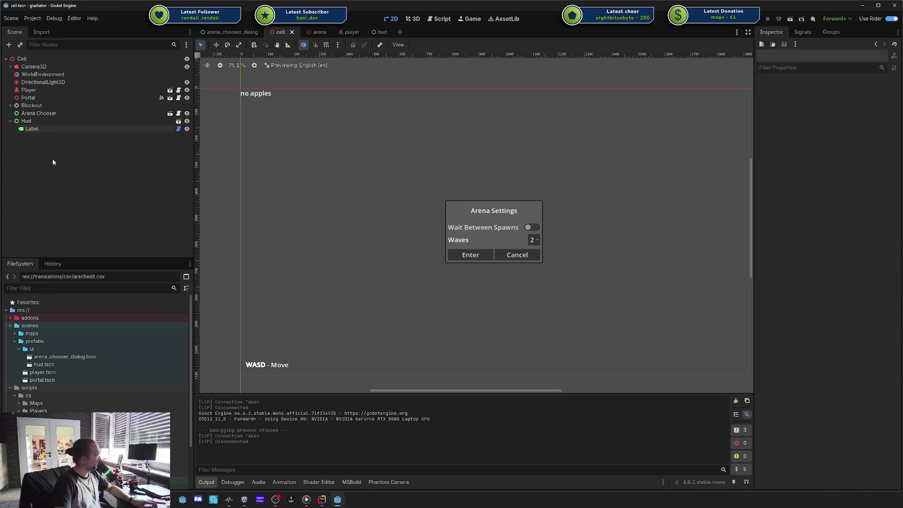
- Check the arschedit.csv translation table in Rider, then return to Godot
left_click(325, 501)
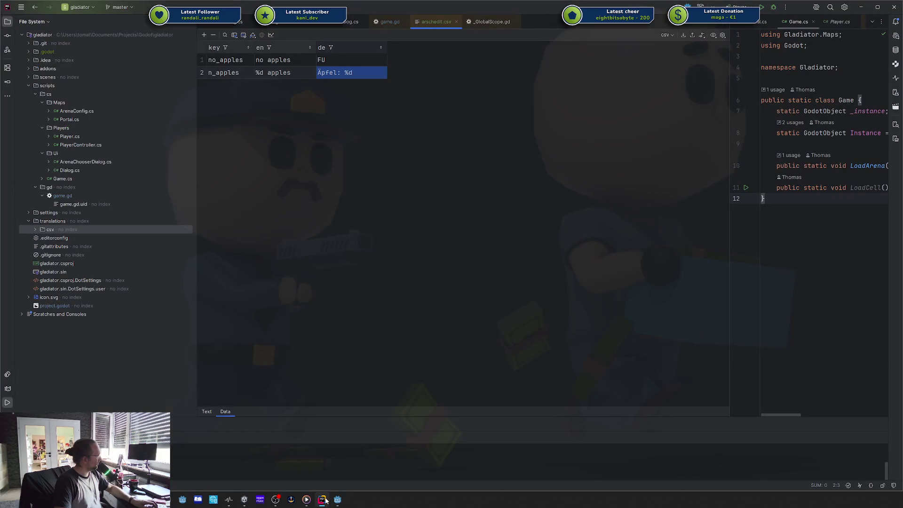
left_click(475, 22)
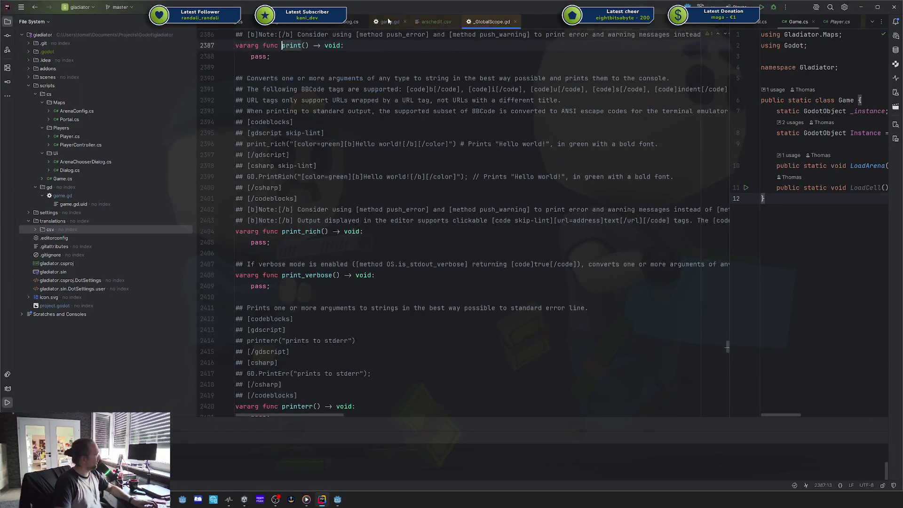
left_click(388, 21)
left_click(435, 22)
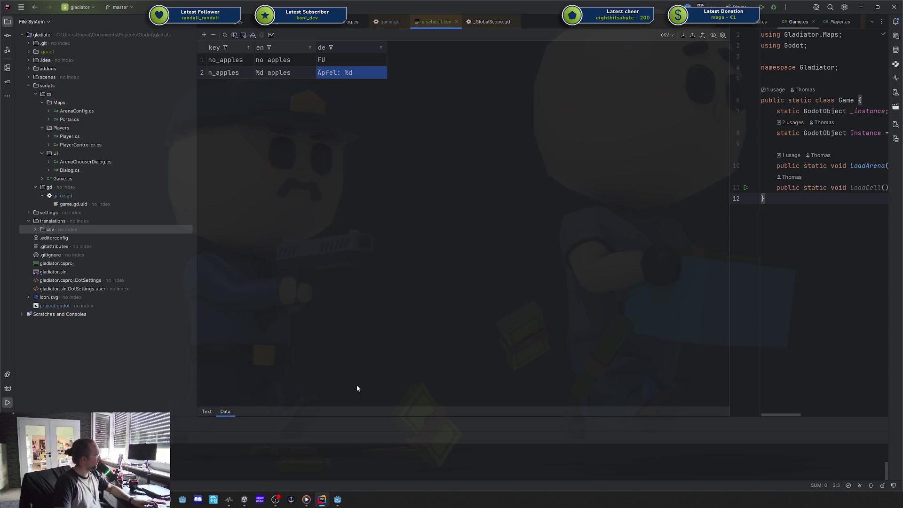
key("alt+Tab")
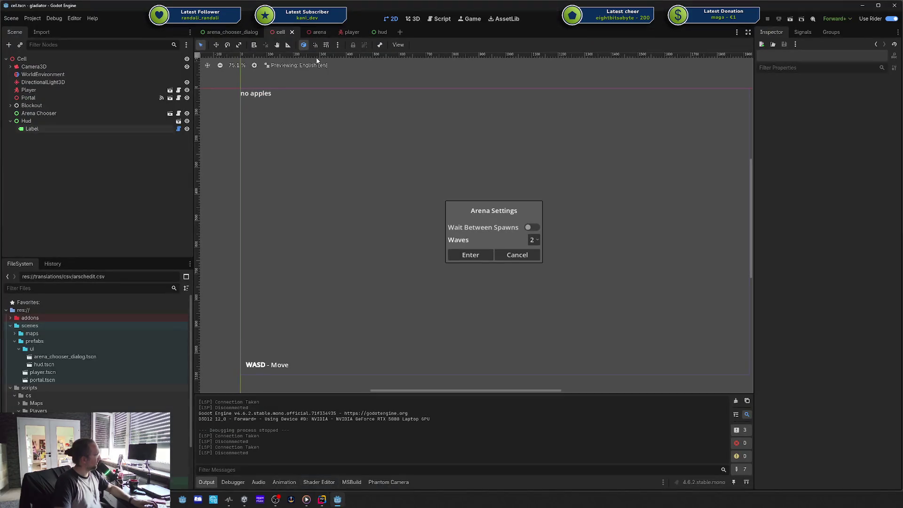
- Cycle through the hud, player and cell scene tabs, then show i18n_test in the Script workspace
left_click(381, 32)
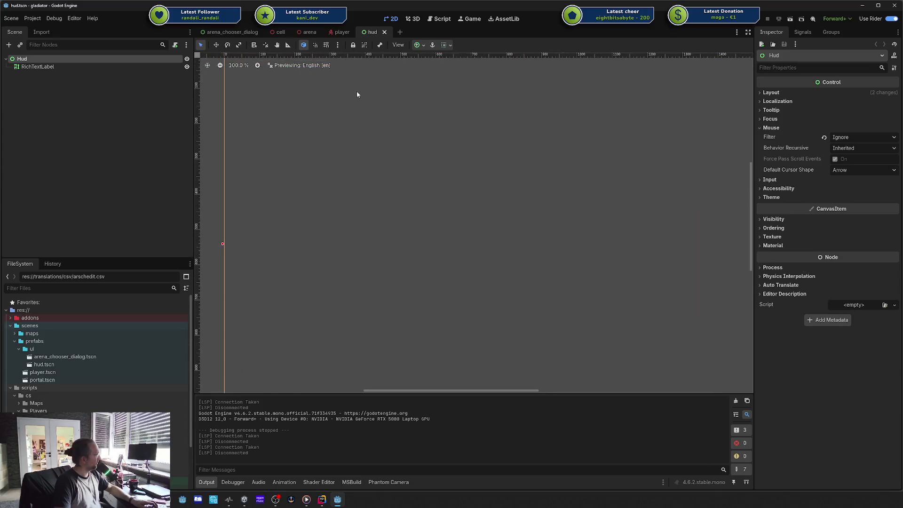
left_click(341, 32)
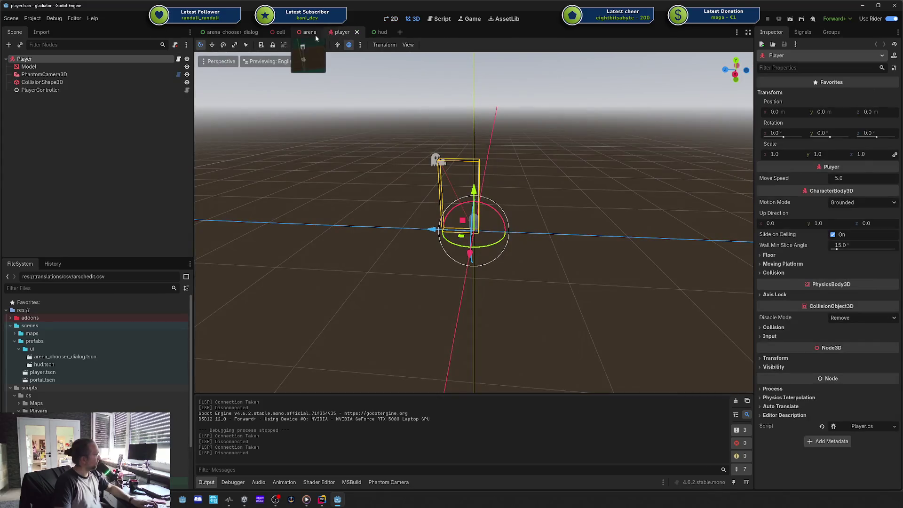
left_click(372, 32)
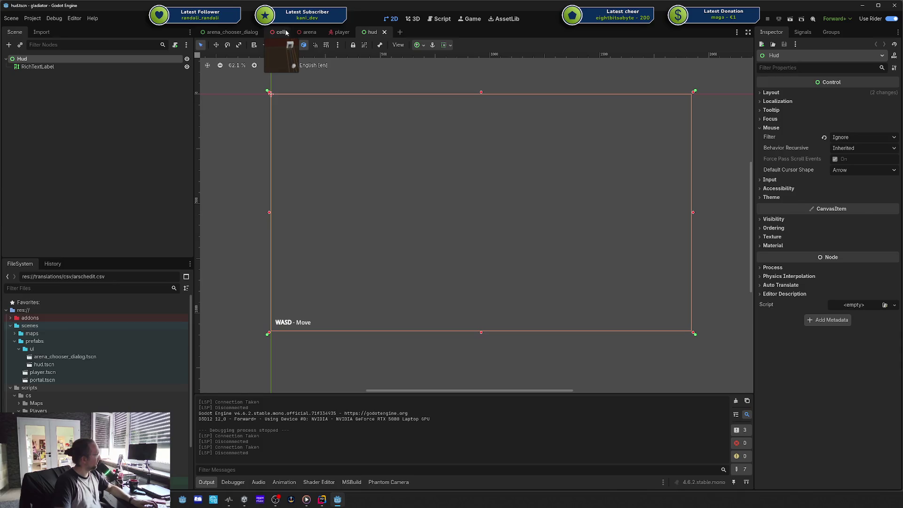
left_click(285, 32)
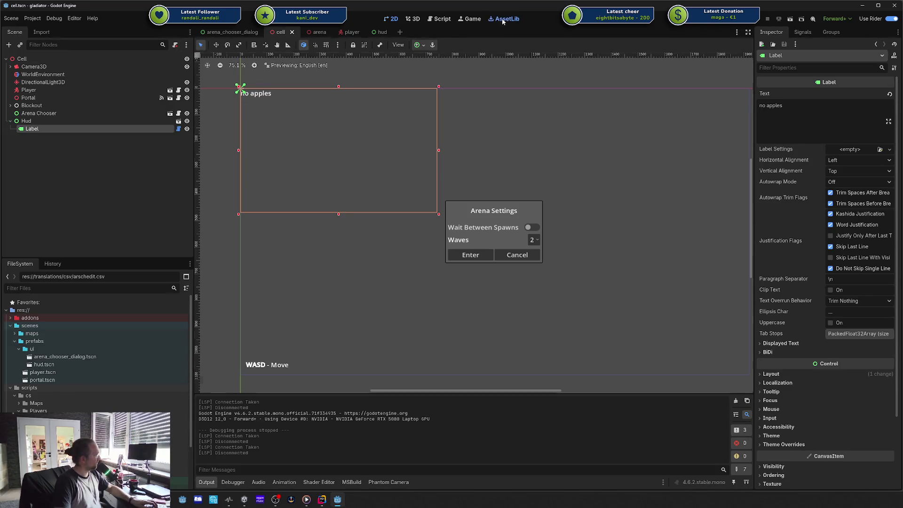
left_click(470, 19)
left_click(442, 20)
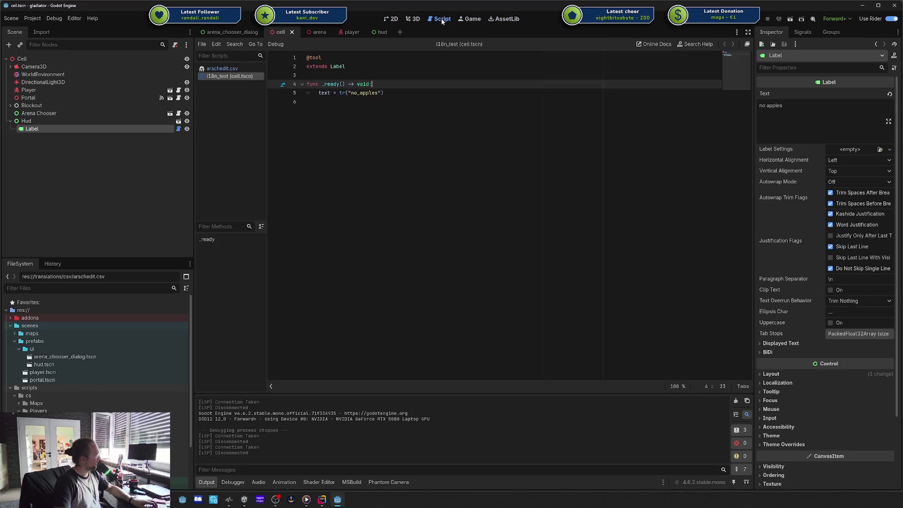
- Change line 5 to tr_n("no_apples", "n_apples", 5) % 5, using the n_apples key copied from the CSV
left_click(346, 92)
type("n")
key("Return")
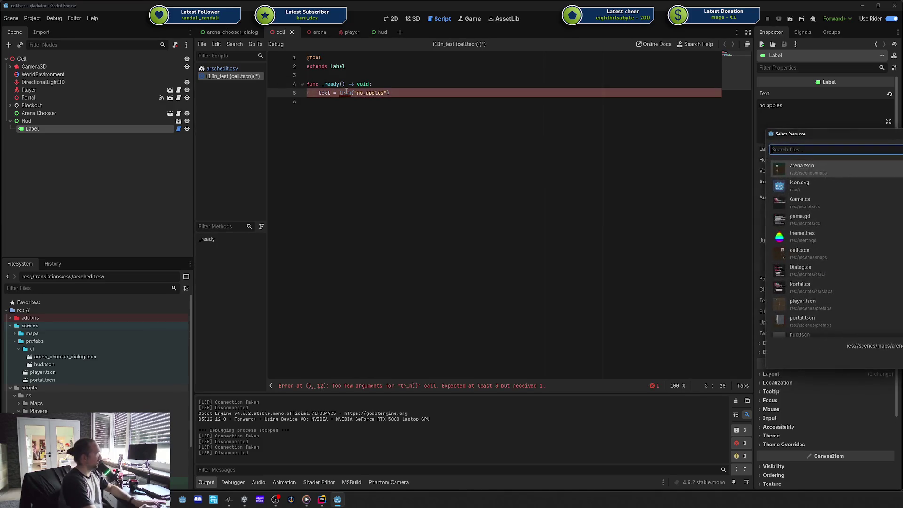
type(", \"")
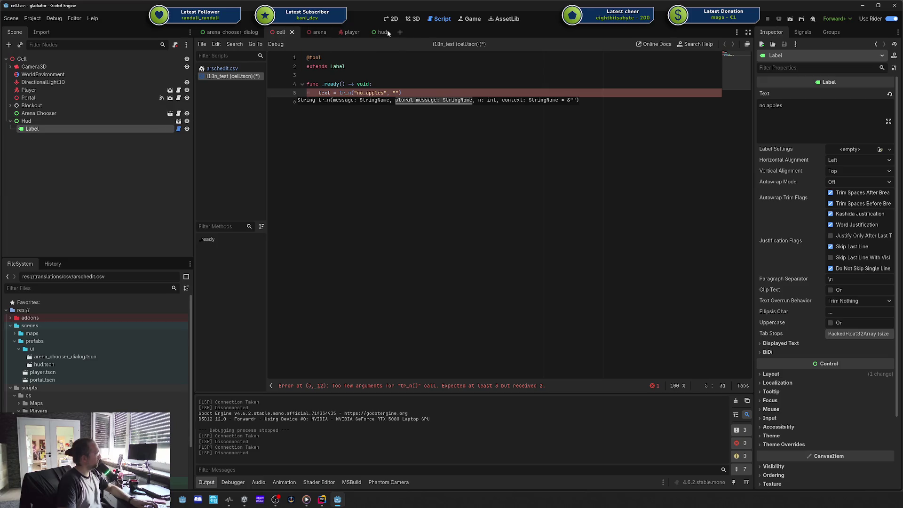
left_click(222, 68)
double_click(306, 76)
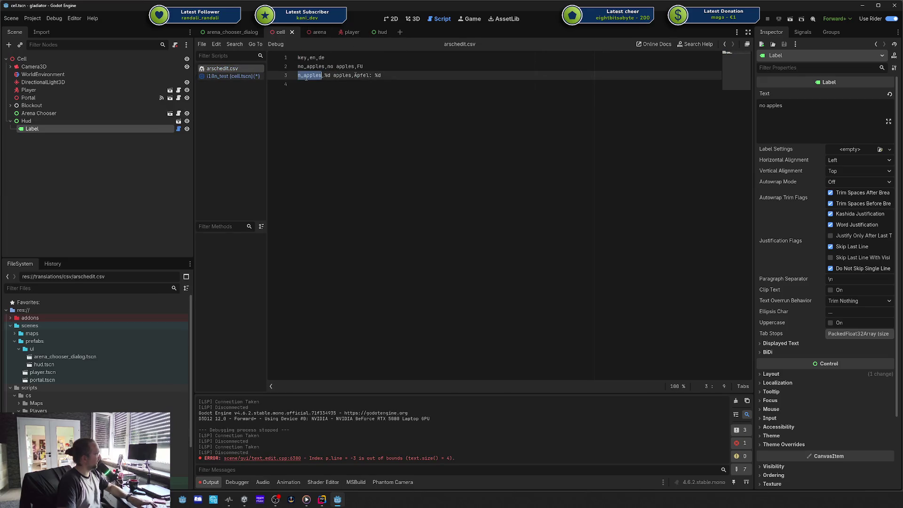
key("ctrl+c")
key("alt+Left")
key("ctrl+v")
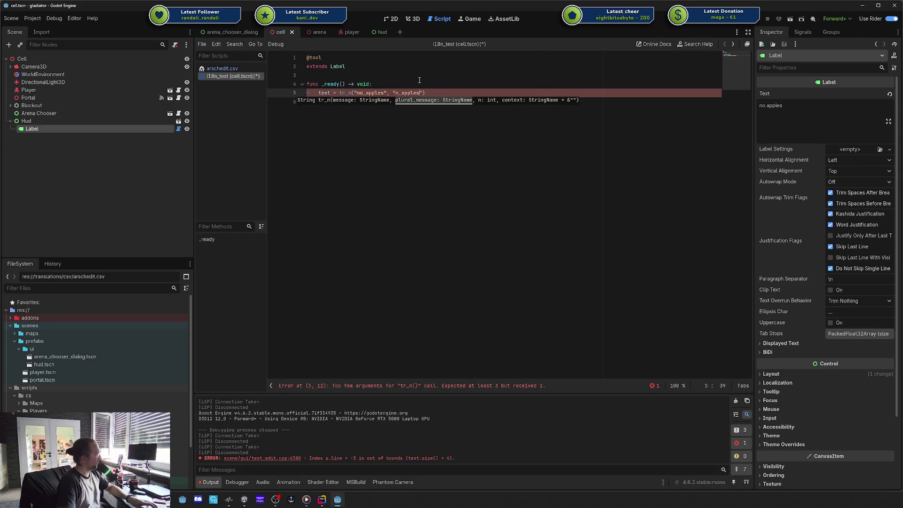
key("Right")
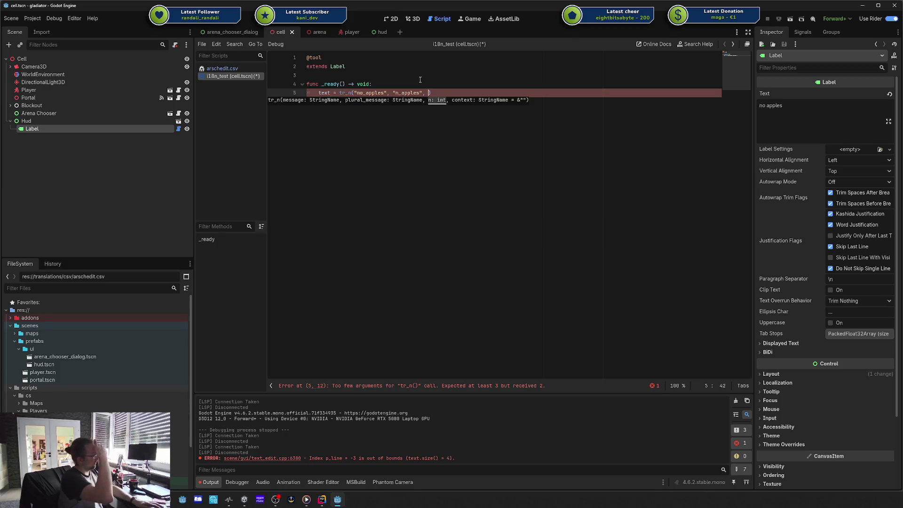
type("5)")
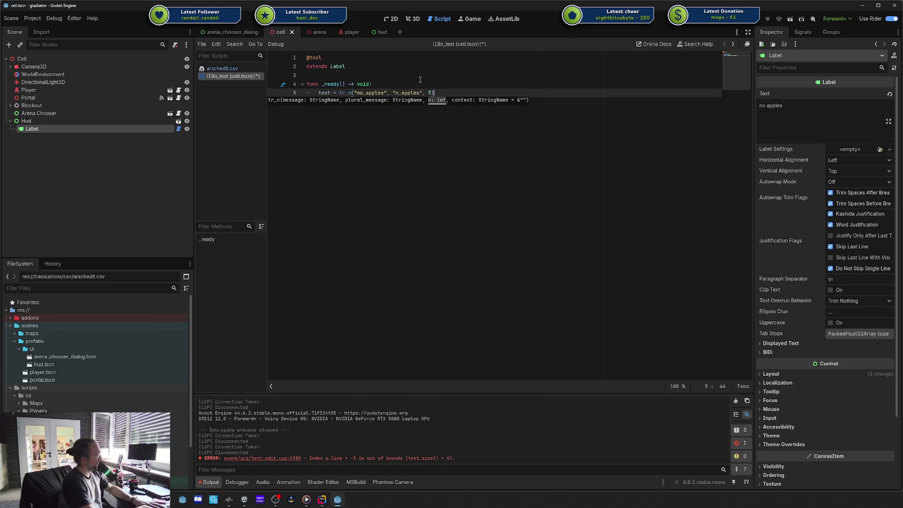
type(" % 5")
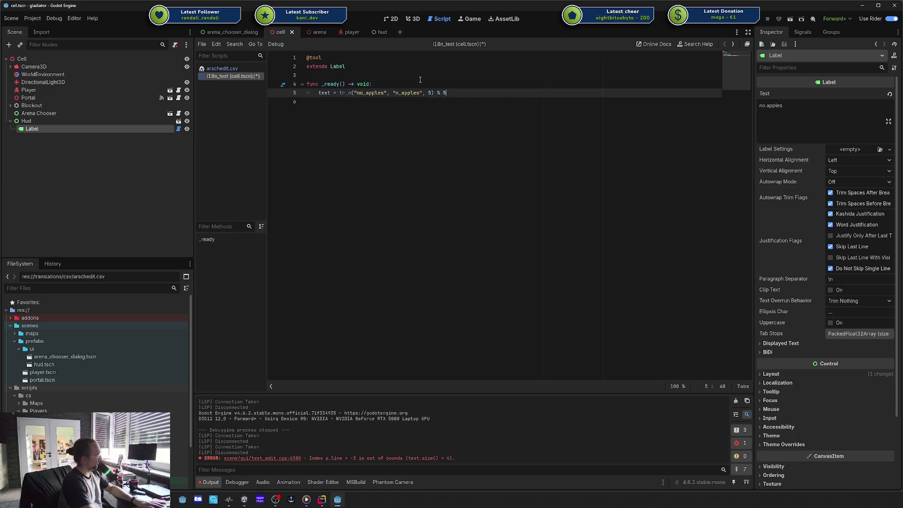
- Store the lookup as var first := ... and duplicate it as var second
key("End")
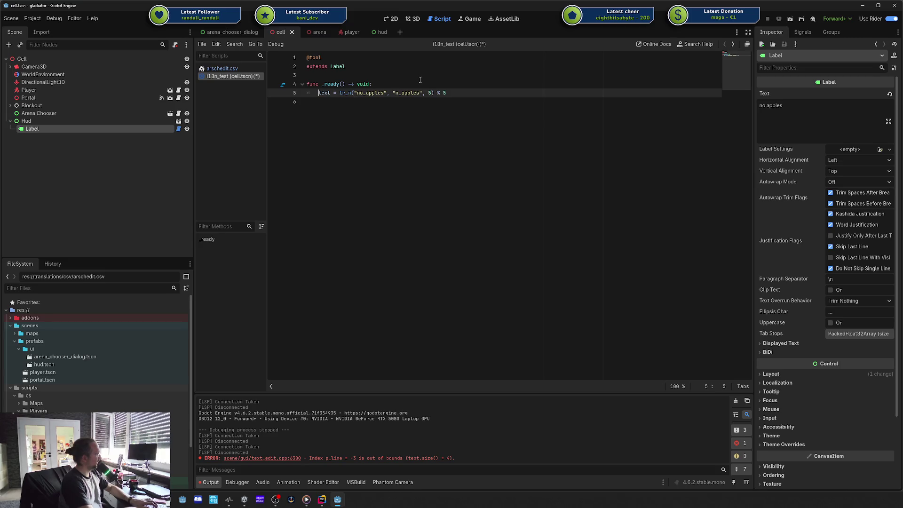
key("ctrl+Delete")
type("var first ")
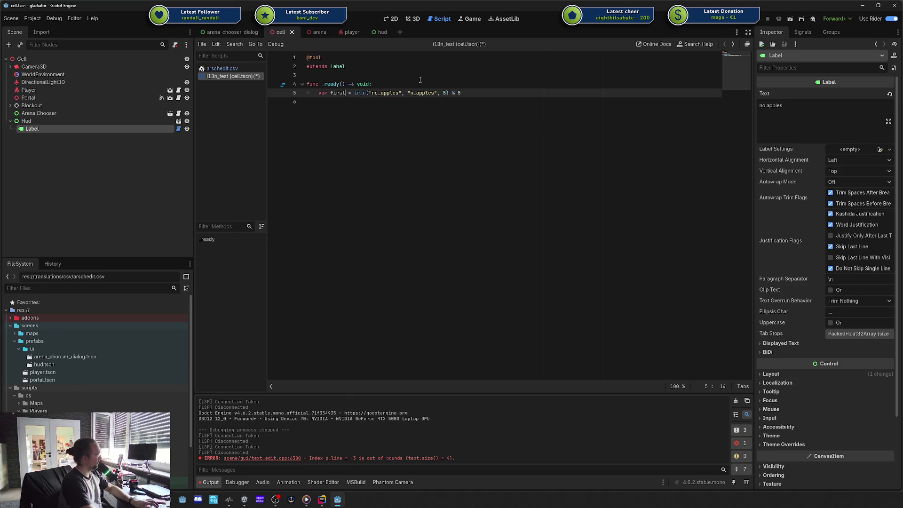
type(":")
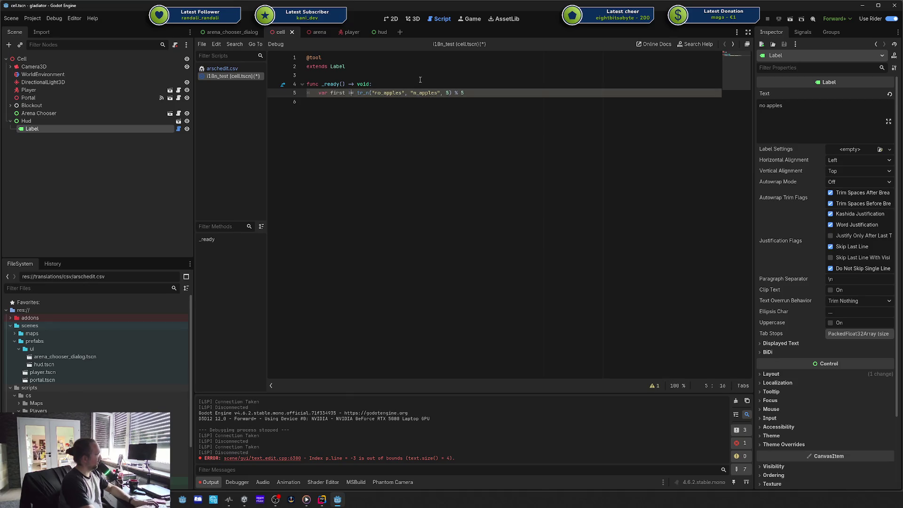
key("End")
key("shift+Home")
key("ctrl+alt+Down")
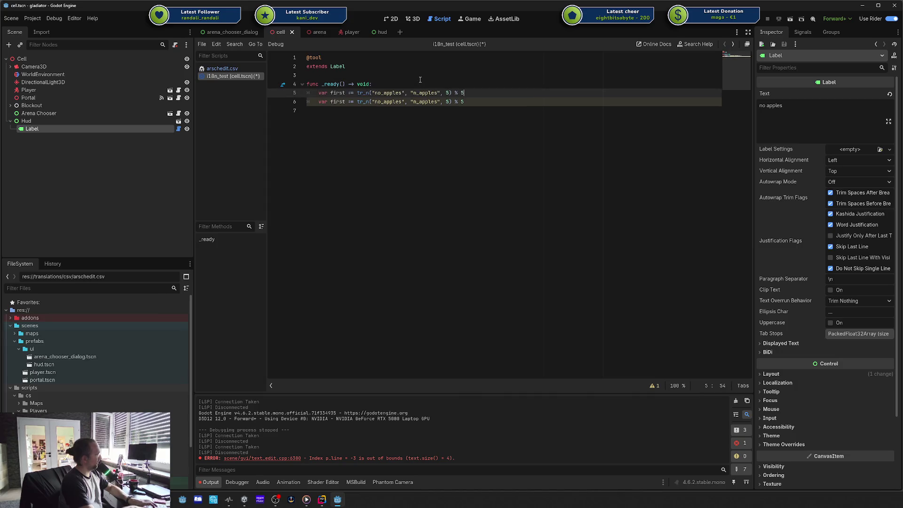
key("Down")
key("ctrl+BackSpace")
type("second")
- Change the count in the first variable's tr_n call to 0
key("Up")
key("End")
type("0")
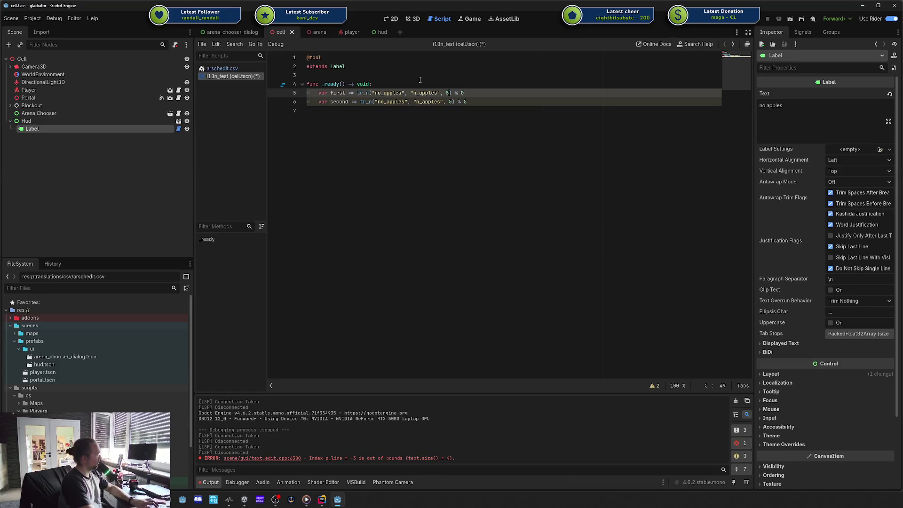
key("Right")
key("Right")
key("Right")
key("BackSpace")
type("0")
- Add text = str("0: ", first, "\n1: ", second) and save the script
key("End")
key("Return")
key("Return")
type("text = ")
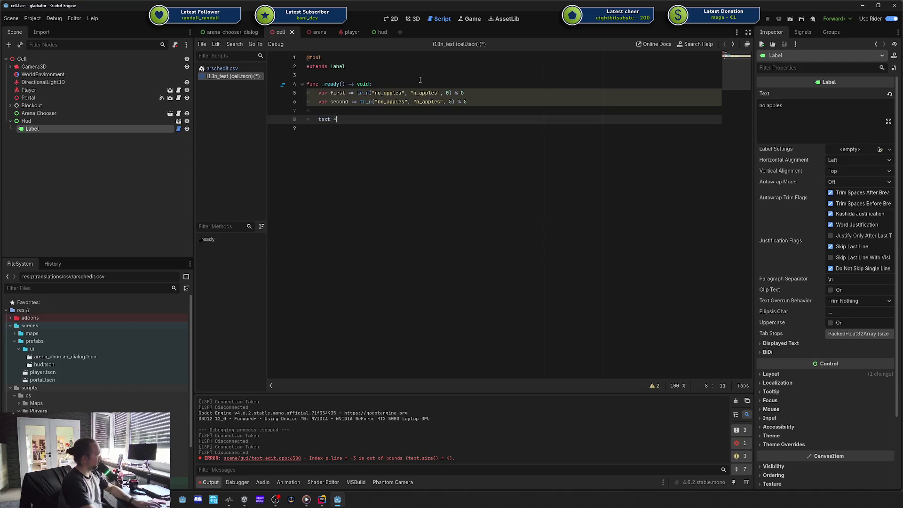
type("str(\"0")
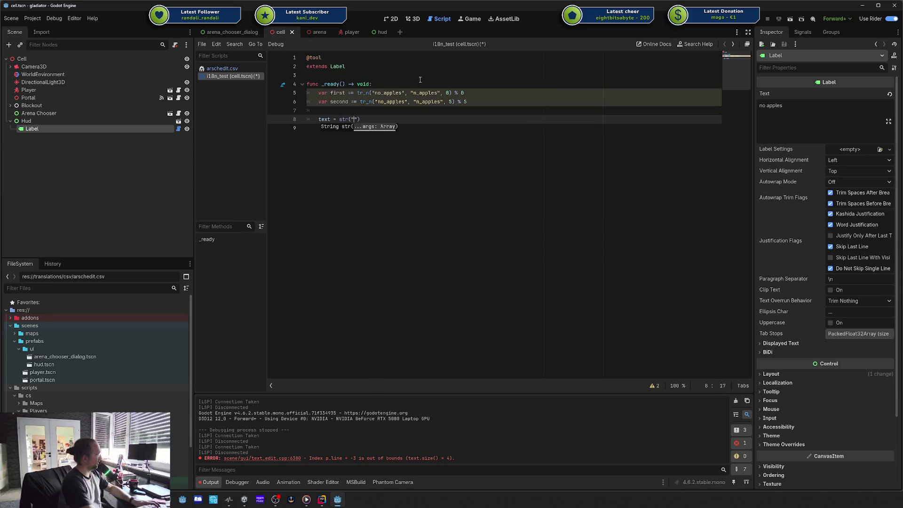
type(": \", first")
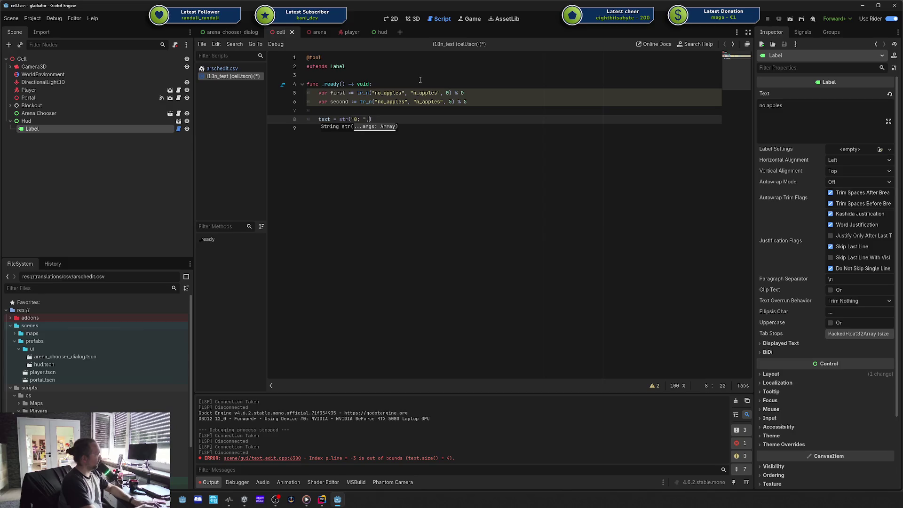
type(", \"")
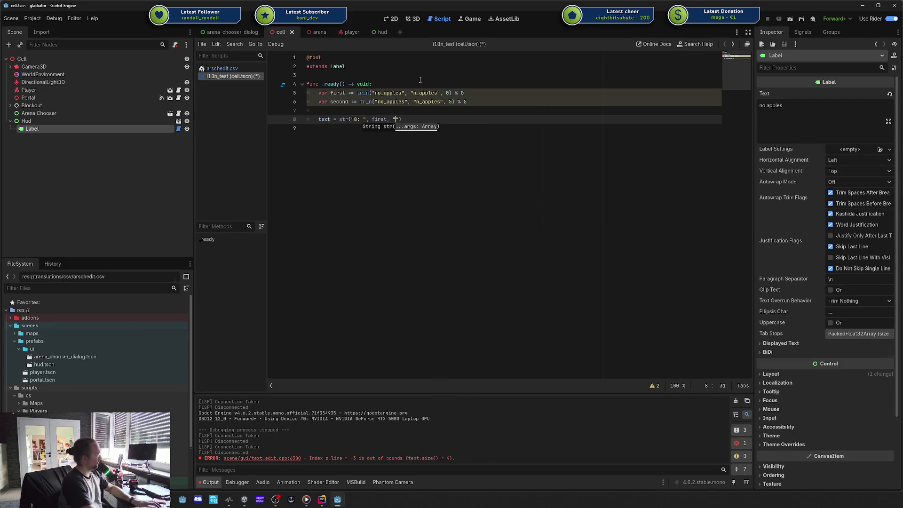
type("\\n1:")
type(" \", seconds")
key("BackSpace")
key("ctrl+s")
left_click(356, 167)
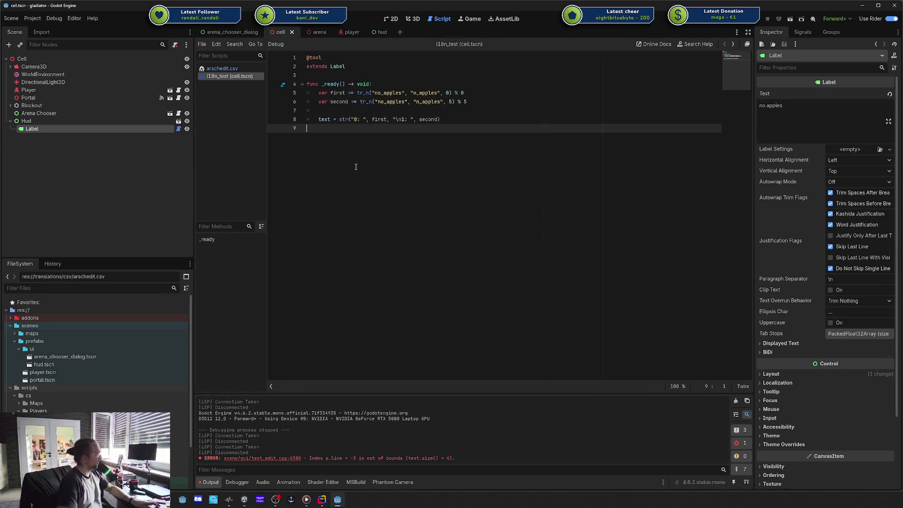
left_click(314, 33)
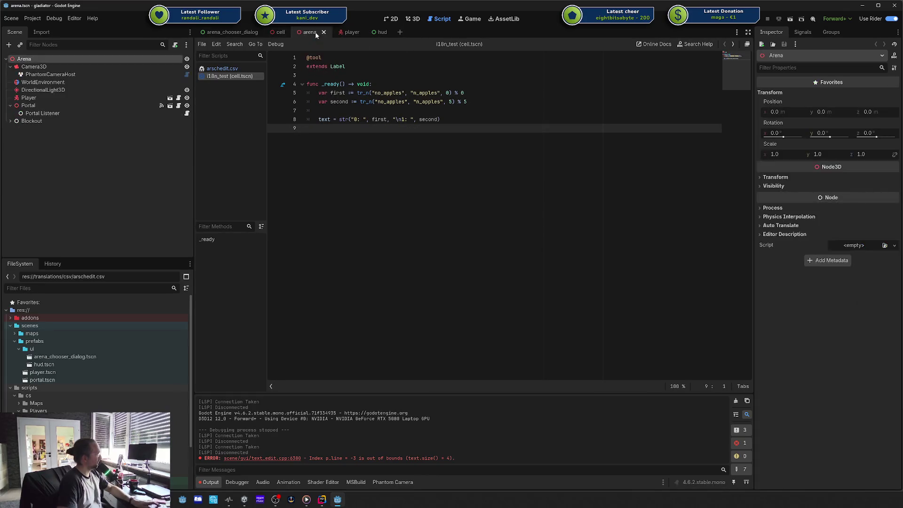
- Run the game from the cell scene, check the lines "0: FU" and "1: FU", then stop it
left_click(281, 33)
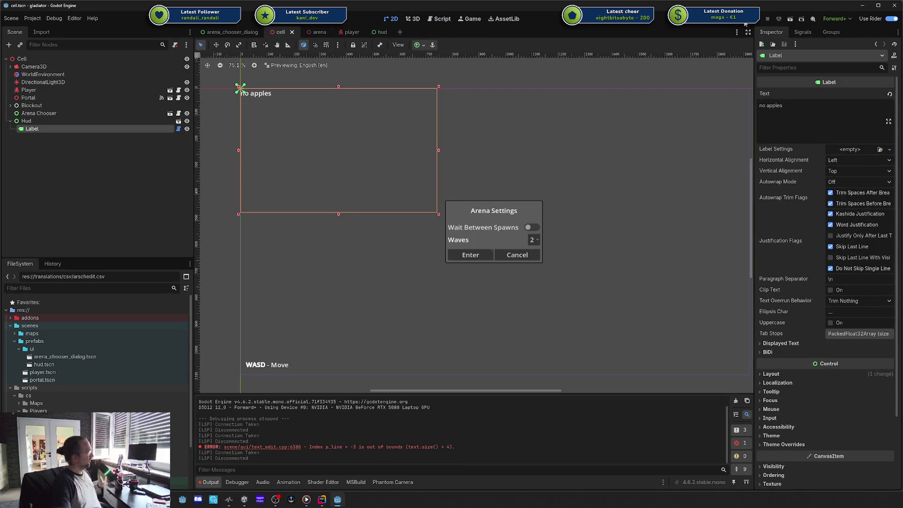
key("F5")
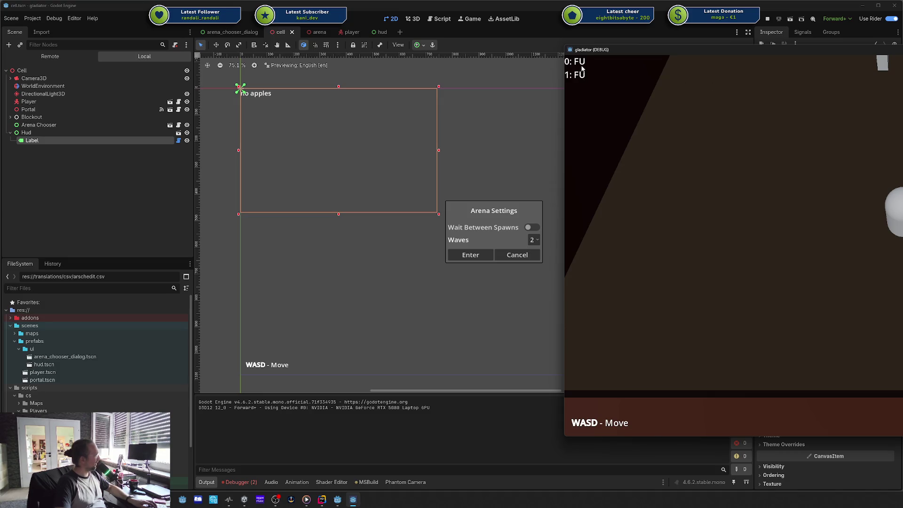
key("Escape")
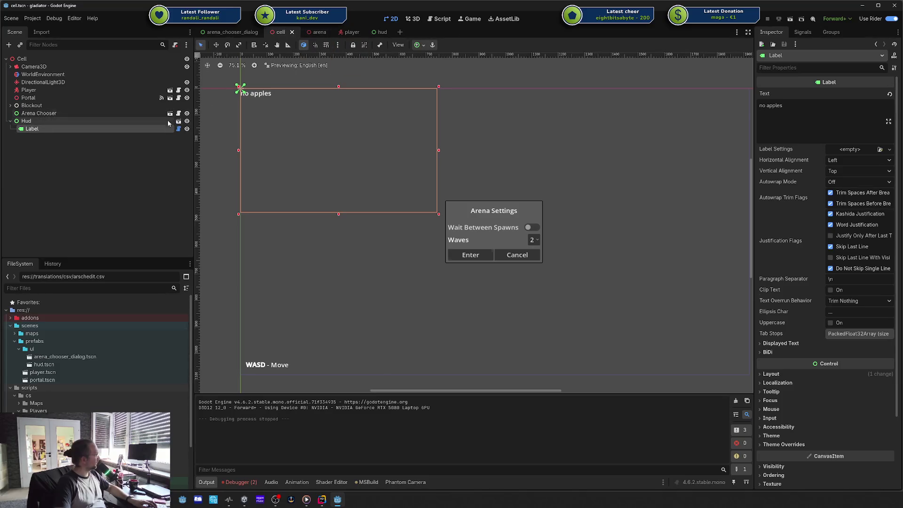
- Open the Label node's script and duplicate line 5 onto a new line 6
left_click(100, 123)
left_click(97, 126)
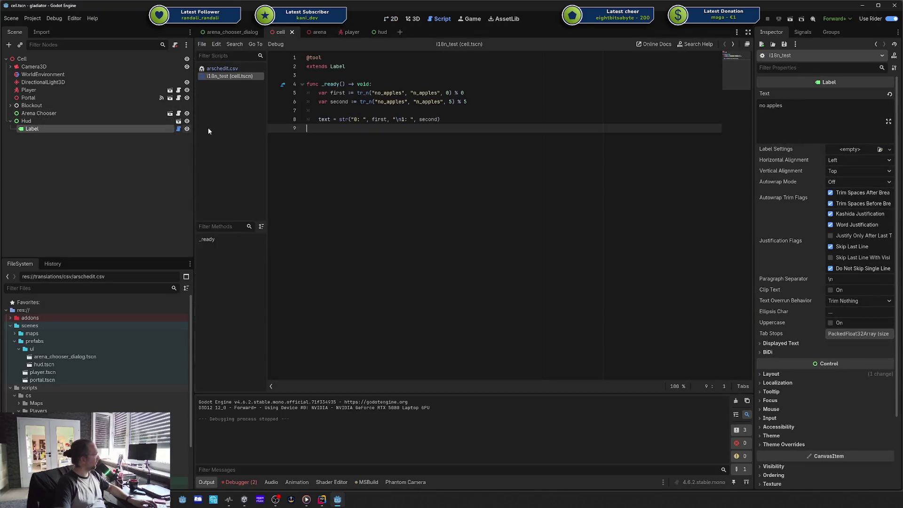
left_click(178, 128)
left_click(487, 100)
key("Up")
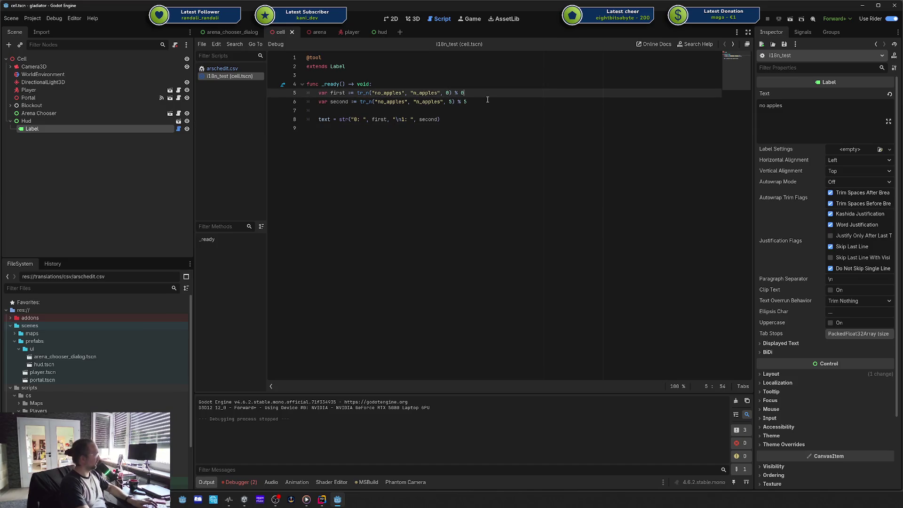
key("shift+Home")
key("ctrl+c")
key("End")
key("Return")
key("ctrl+v")
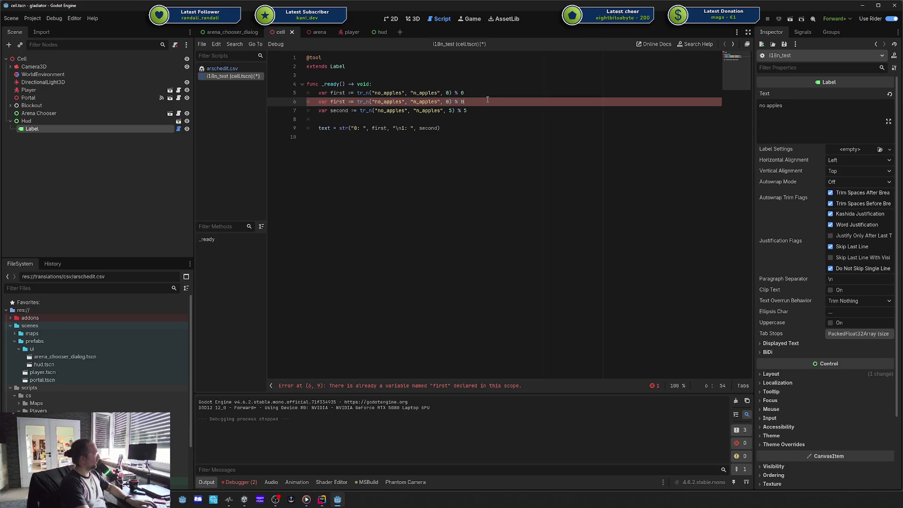
- Rename the copy to var other and set its tr_n count and modulo to 1
key("ctrl+Delete")
type("other")
key("End")
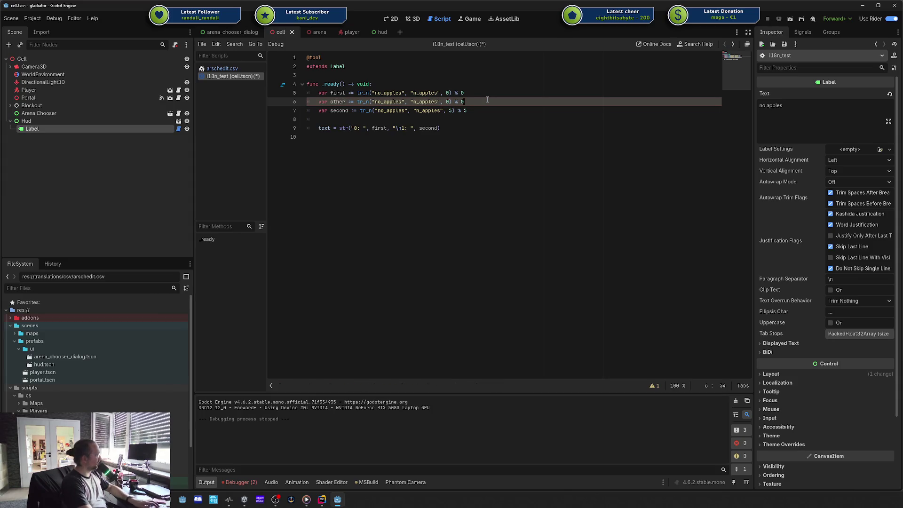
key("Left")
key("Delete")
type("1")
key("End")
key("BackSpace")
type("1")
- Relabel the second output line as 5 and insert a "\n1:" label in str()
key("Down")
key("Down")
key("Down")
key("ctrl+Left")
key("ctrl+Left")
key("ctrl+Left")
key("BackSpace")
type("5")
key("Left")
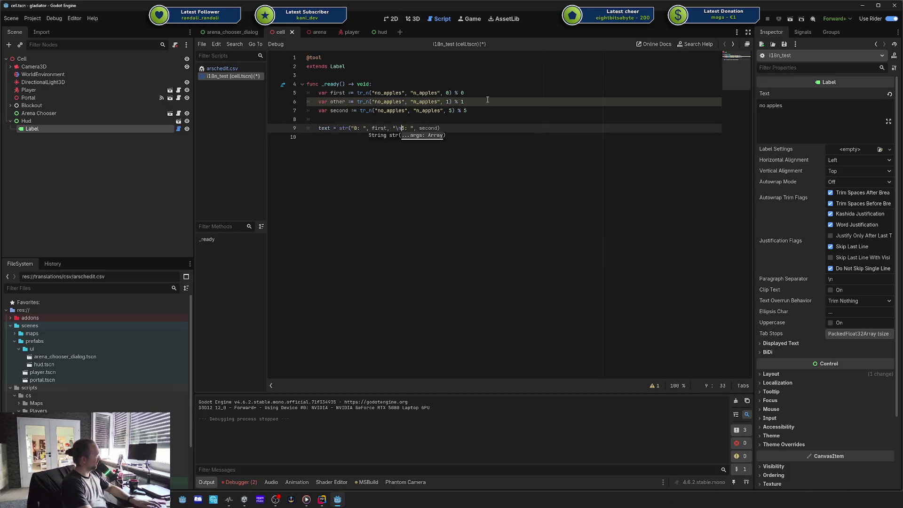
type("1")
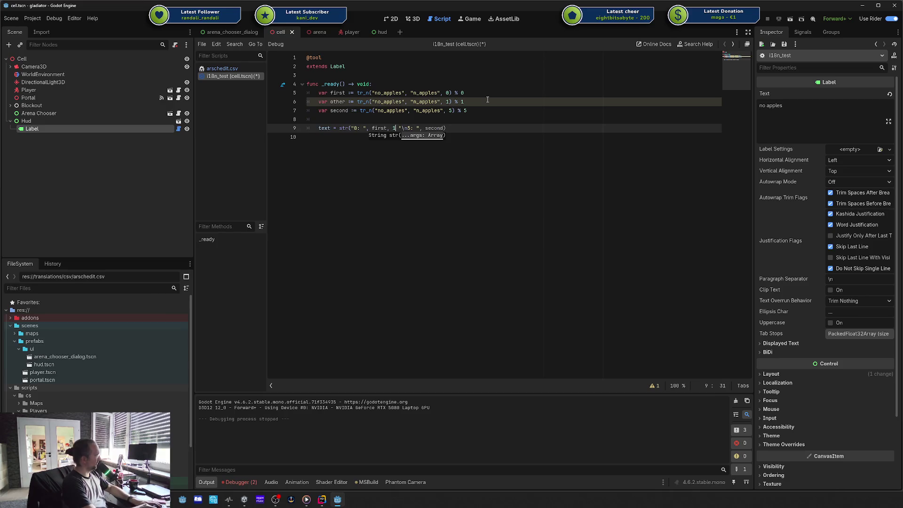
key("BackSpace")
type("\"1:\"")
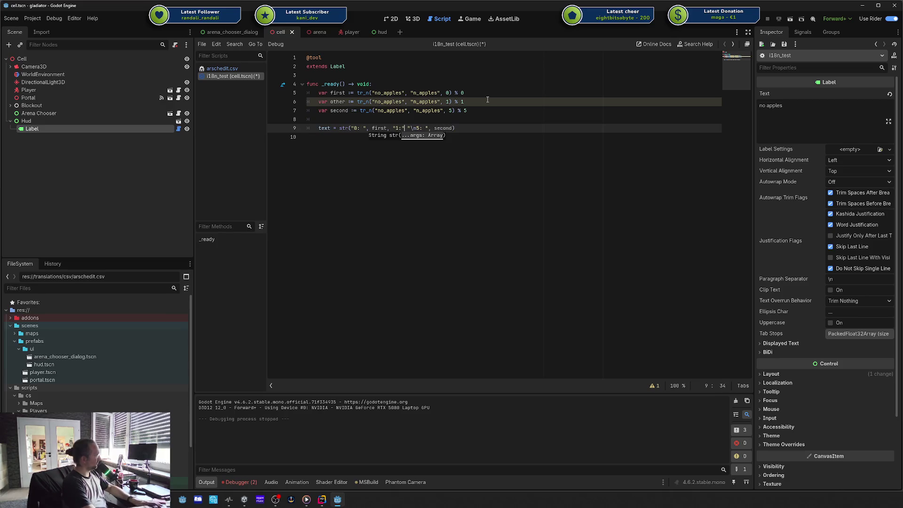
type(" ,")
key("BackSpace")
type("\\n")
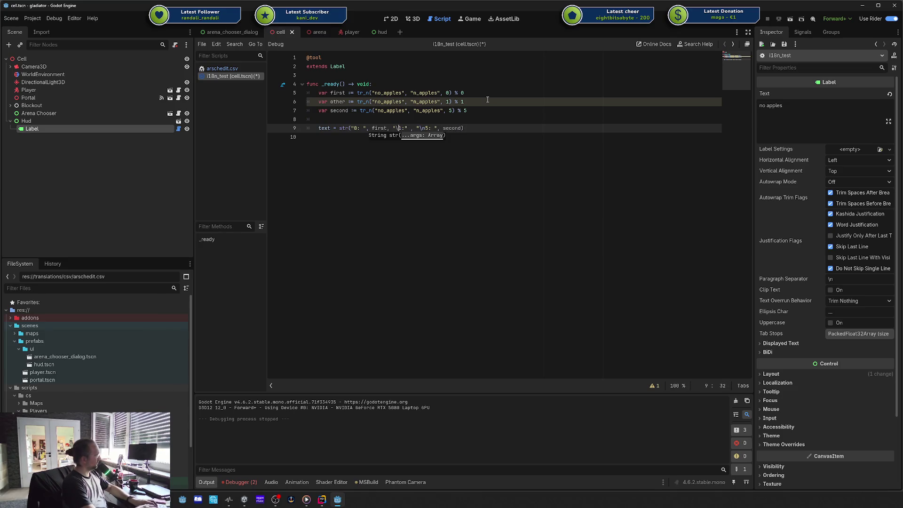
- Add other after the 1: label, save the script and run the game
key("Right")
key("BackSpace")
type(", other")
key("ctrl+Left")
key("ctrl+Left")
key("ctrl+Left")
key("Right")
key("Right")
key("Right")
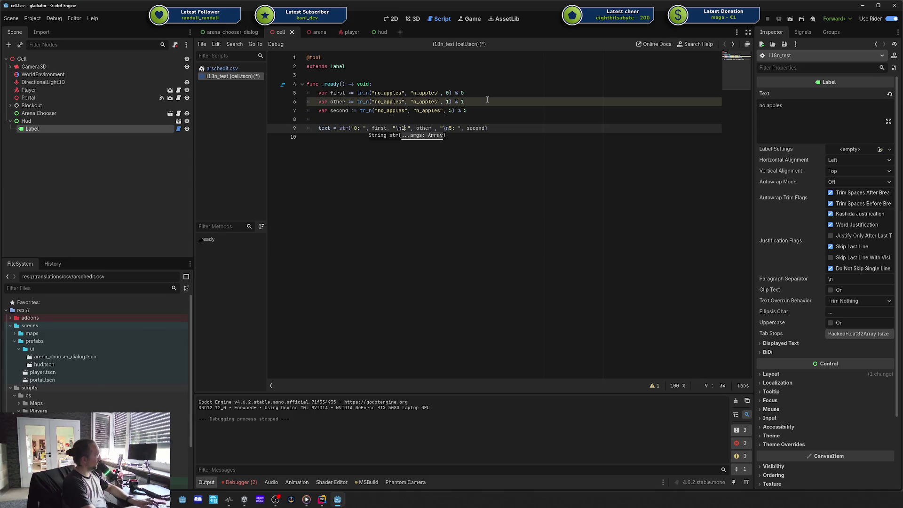
key("ctrl+s")
key("F5")
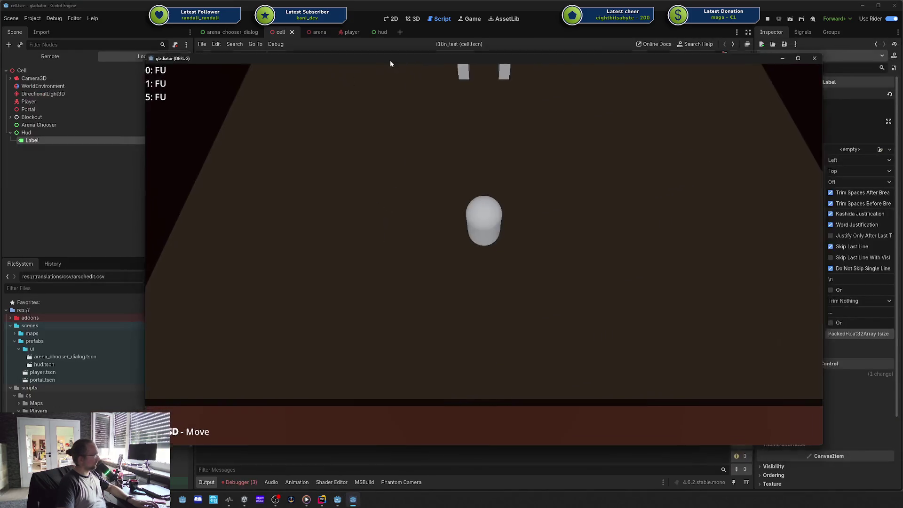
- Move the launching game window slightly up and to the right
left_click_drag(390, 61, 399, 53)
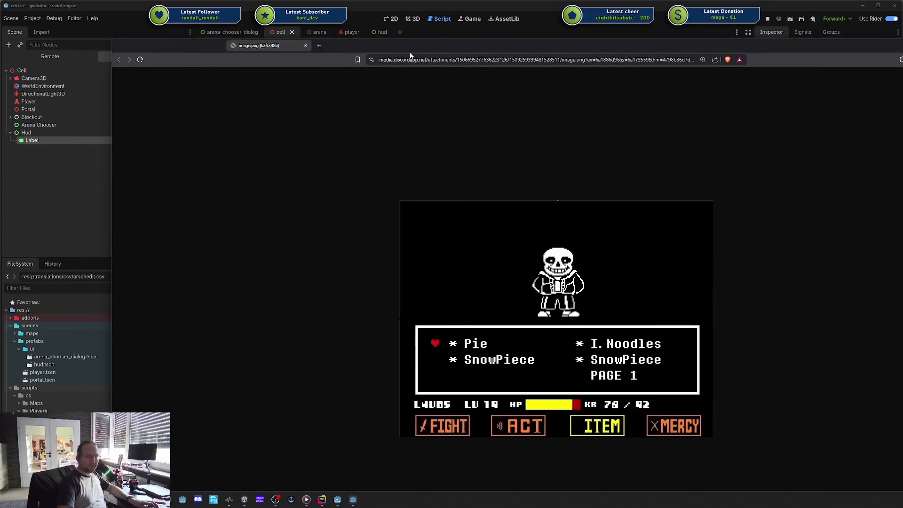
- Maximize the browser window showing the Undertale battle screenshot
double_click(441, 44)
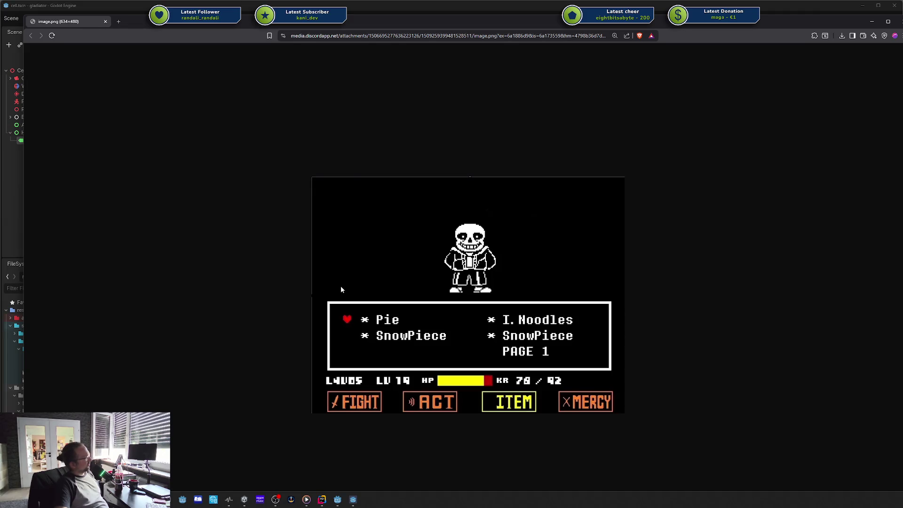
- Open the Steam design file from Affinity's taskbar recent-files list
right_click(413, 272)
left_click(399, 258)
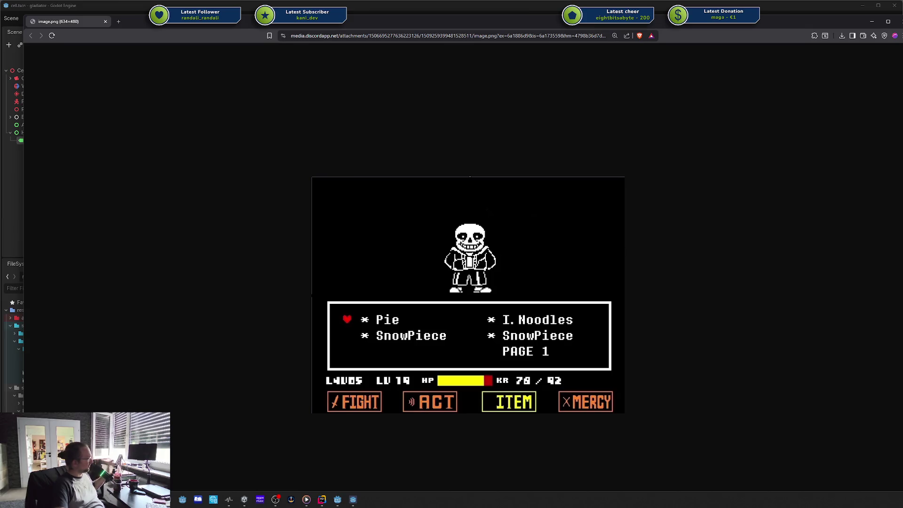
right_click(144, 498)
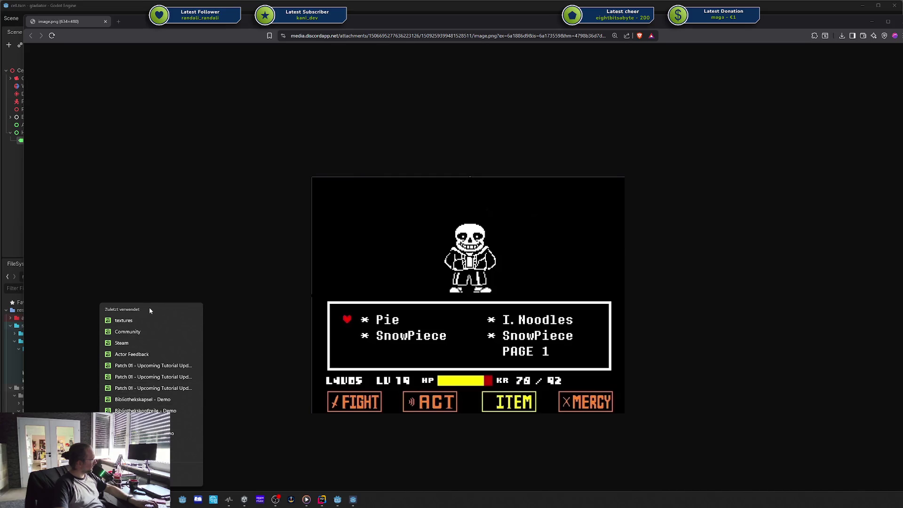
left_click(145, 343)
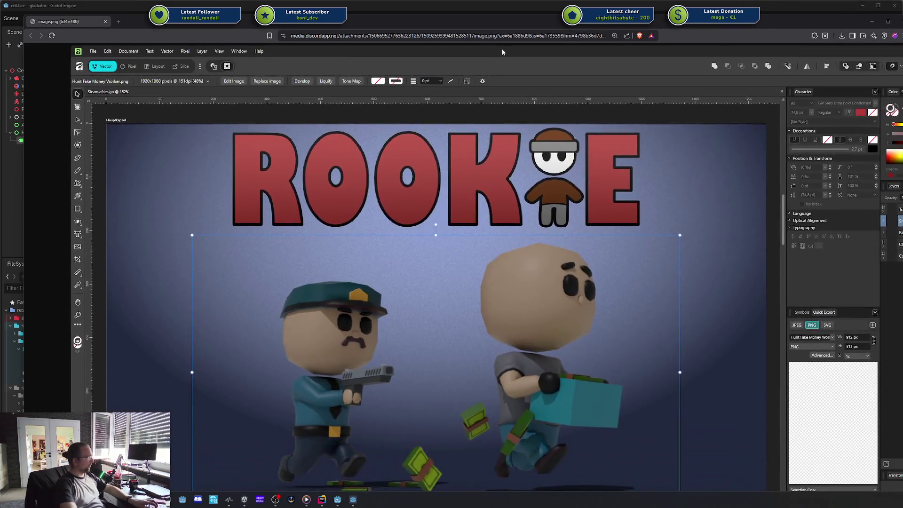
- Maximize the Affinity window and zoom out over the Steam ROOKIE capsule artboards
double_click(501, 48)
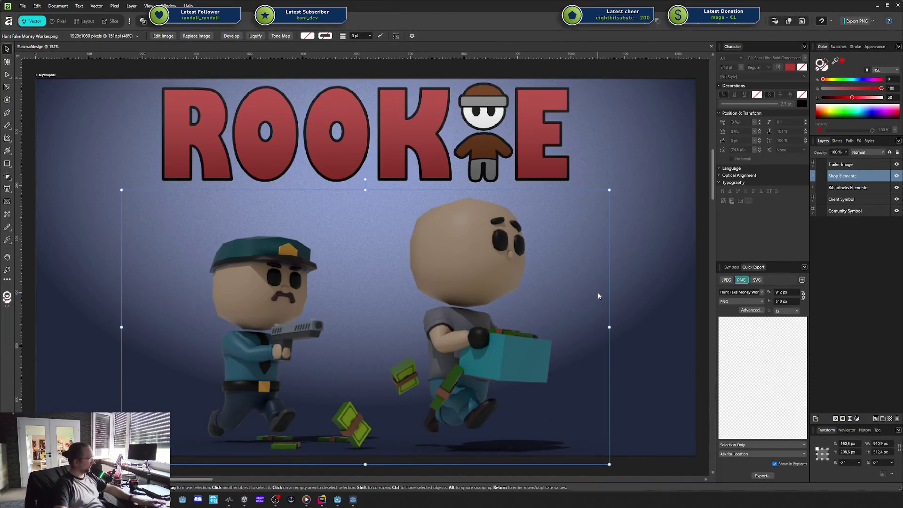
scroll(601, 278, "down", 3)
left_click(668, 269)
scroll(668, 267, "down", 3)
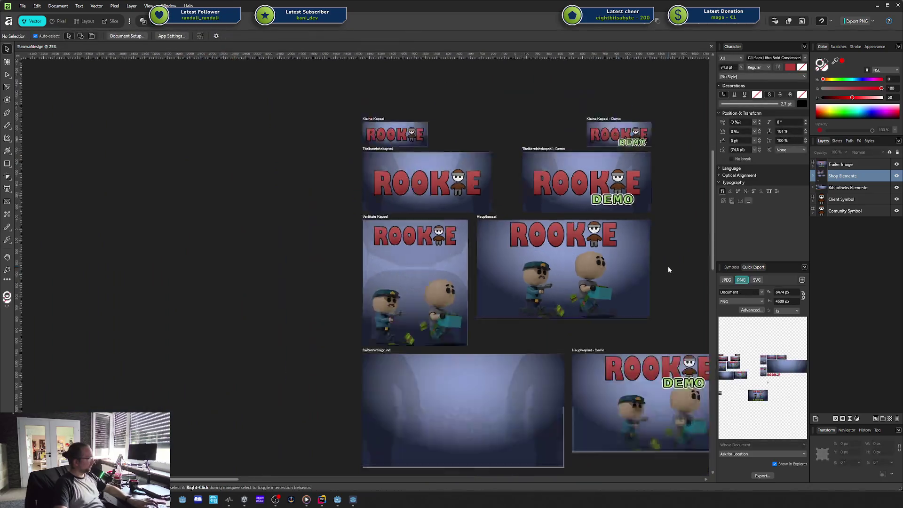
left_click_drag(624, 266, 376, 177)
scroll(404, 221, "down", 2)
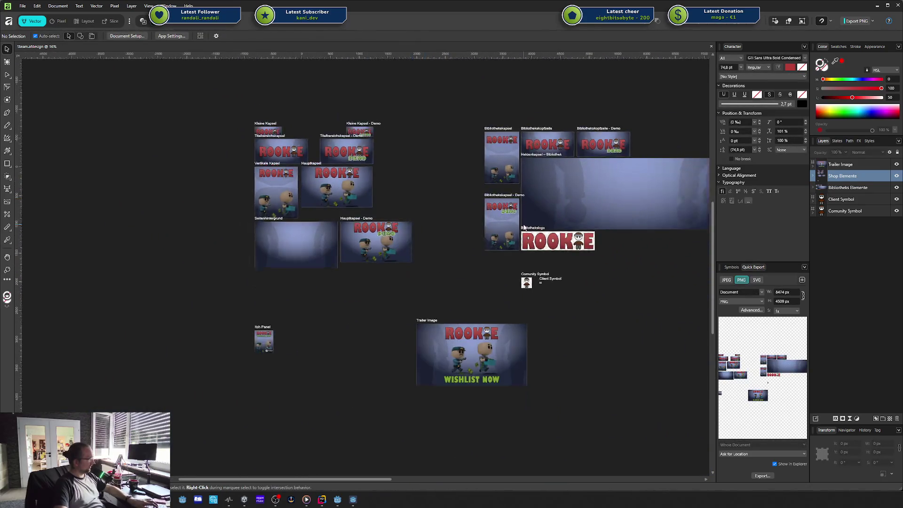
scroll(391, 235, "right", 1)
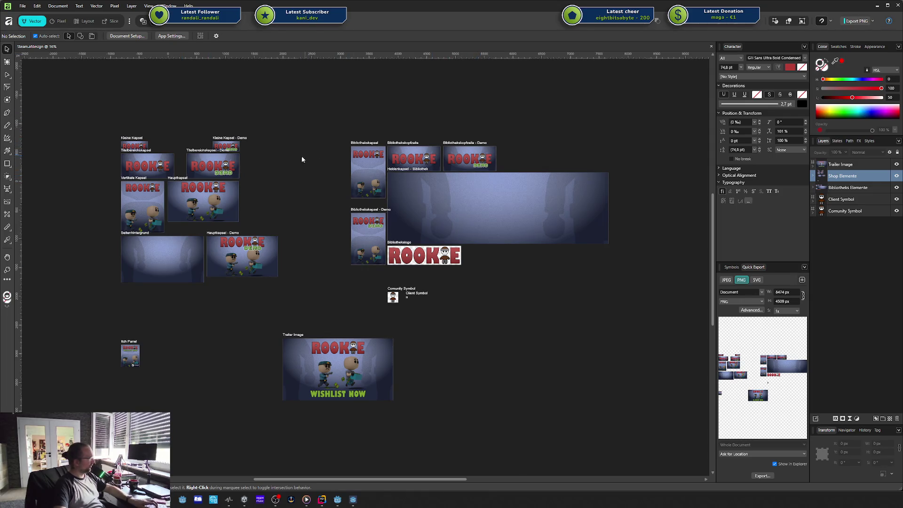
scroll(300, 156, "up", 2)
scroll(340, 148, "down", 2)
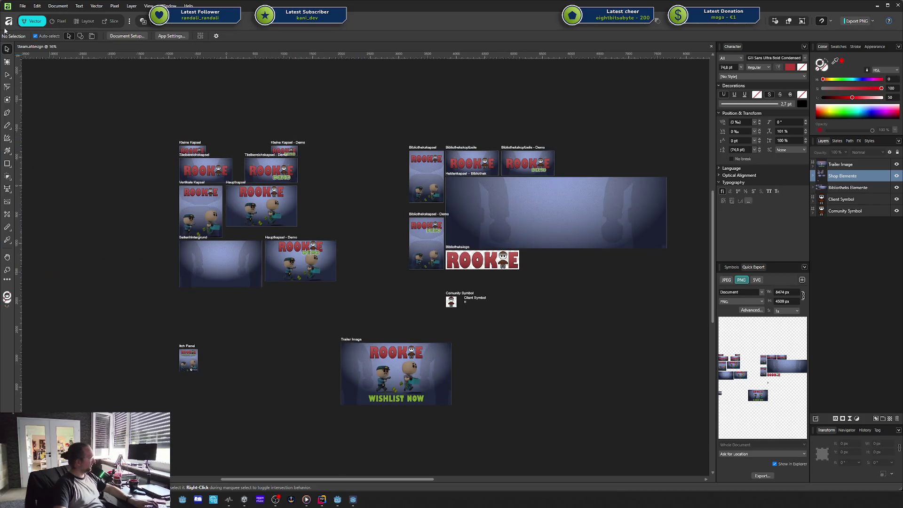
left_click(22, 5)
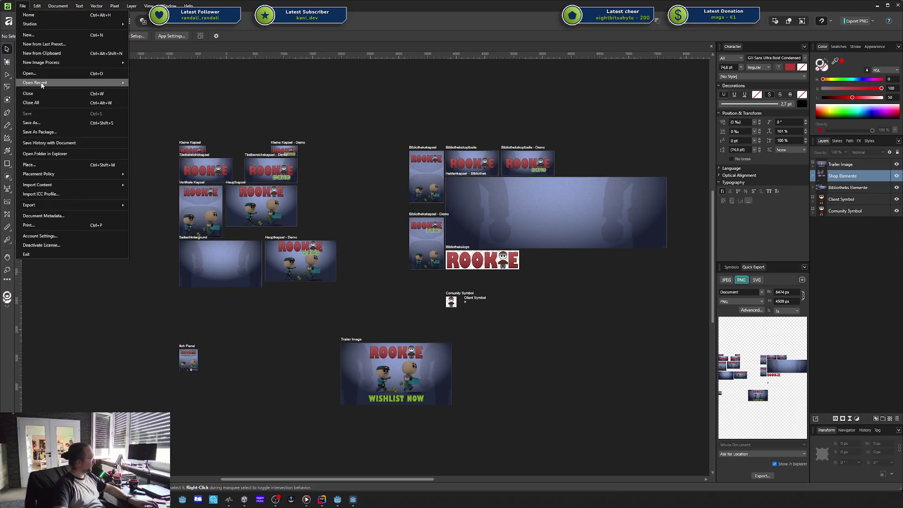
- Open Menu Panels.af and Game Hud.afdesign from the recent design files
mouse_move(42, 84)
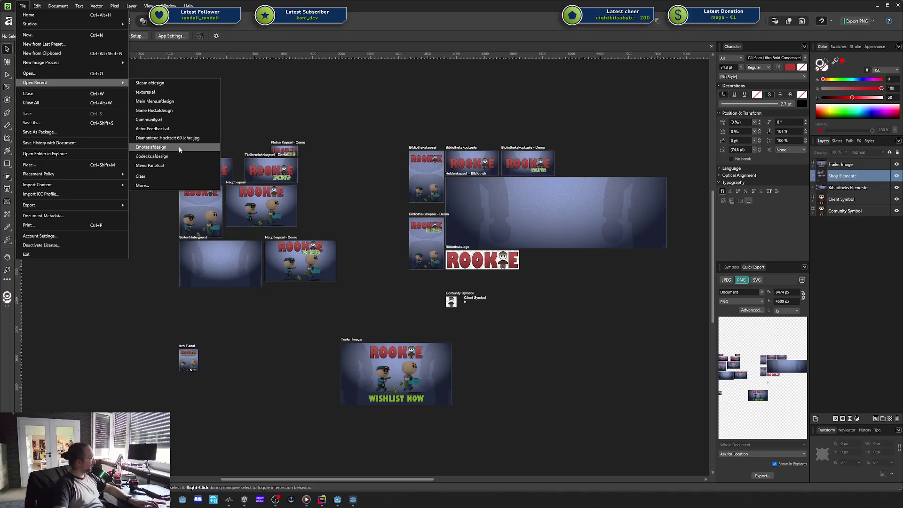
left_click(163, 165)
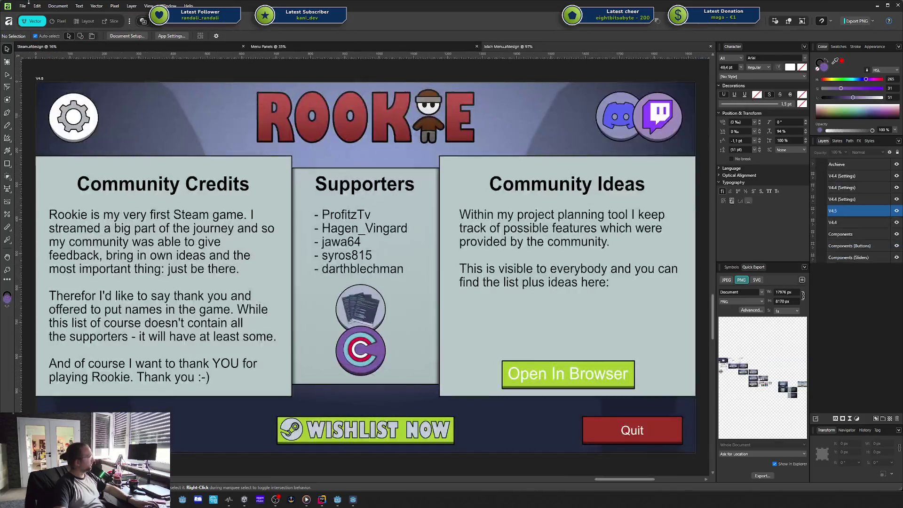
left_click(22, 6)
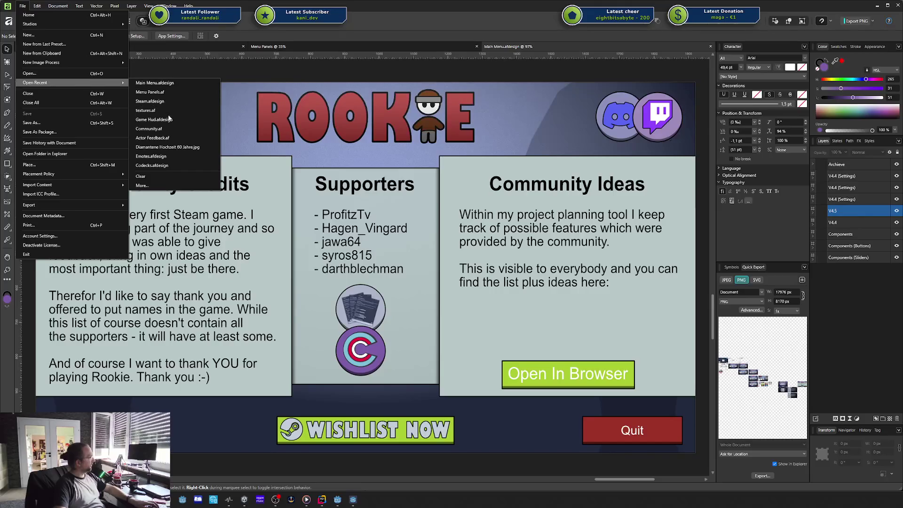
left_click(167, 120)
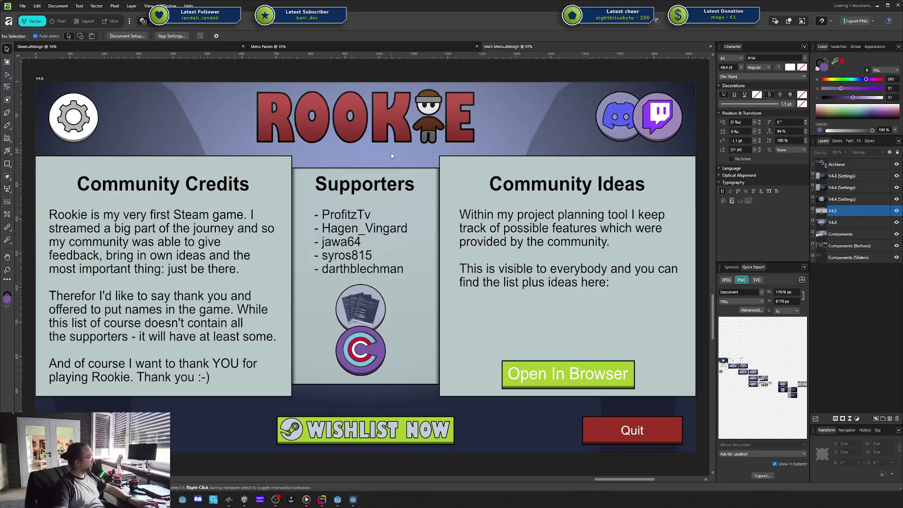
scroll(329, 197, "down", 1)
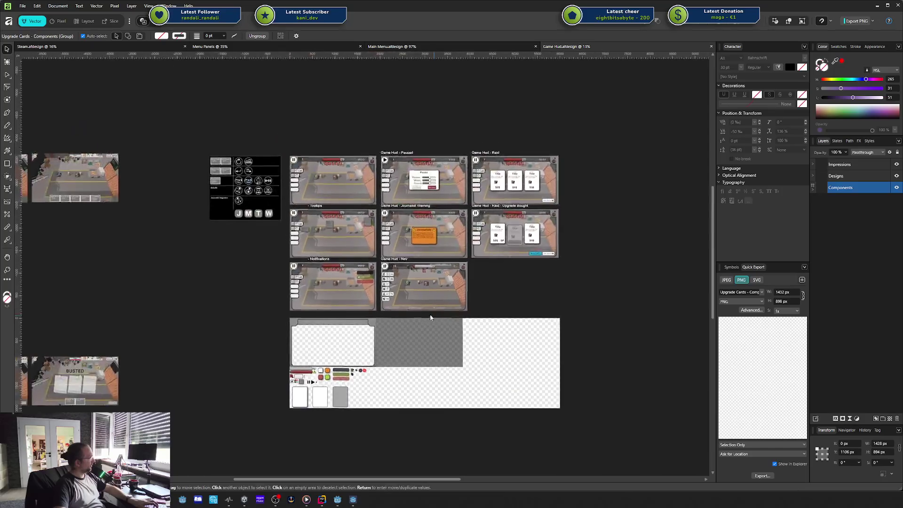
scroll(266, 244, "down", 2)
scroll(272, 245, "up", 4)
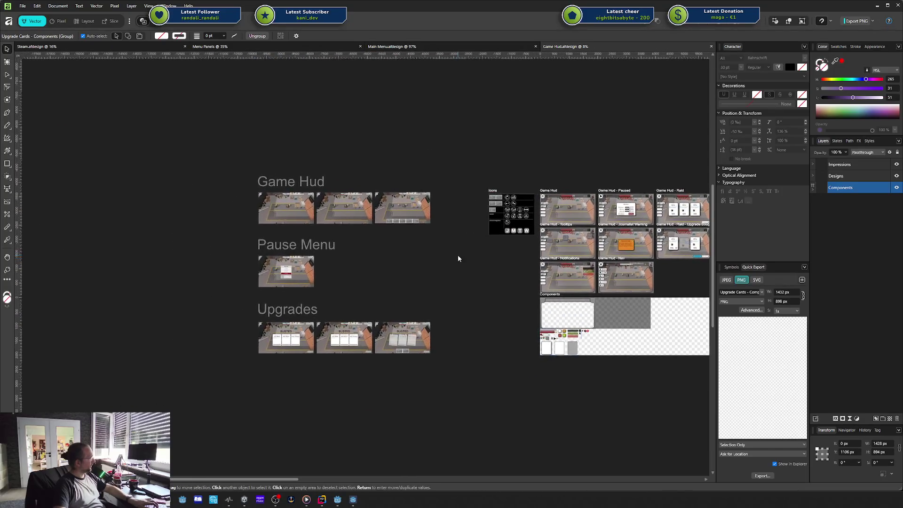
scroll(368, 241, "up", 3)
scroll(403, 244, "right", 2)
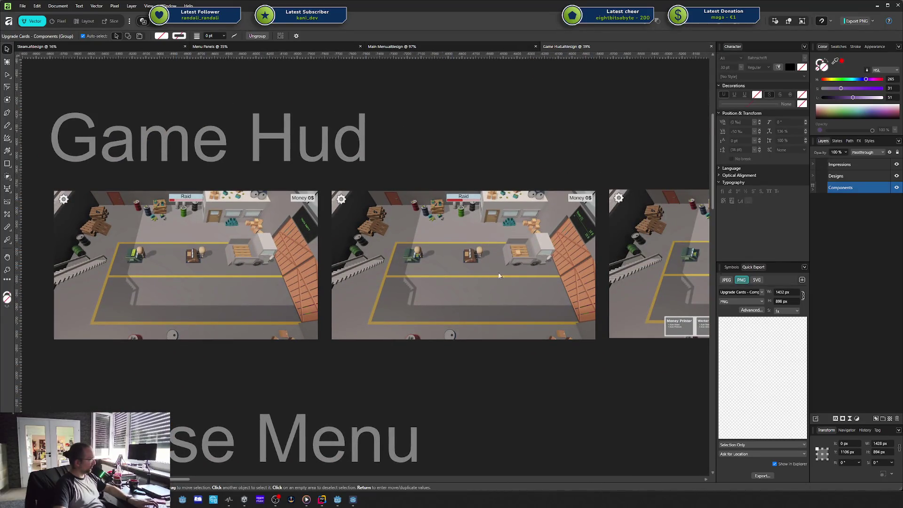
scroll(499, 275, "right", 3)
scroll(470, 268, "down", 3)
scroll(436, 263, "right", 4)
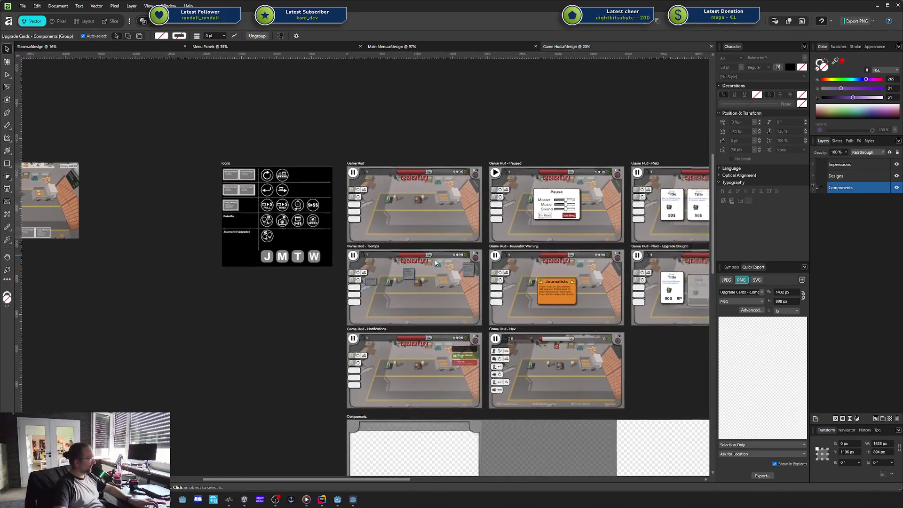
scroll(435, 262, "up", 3)
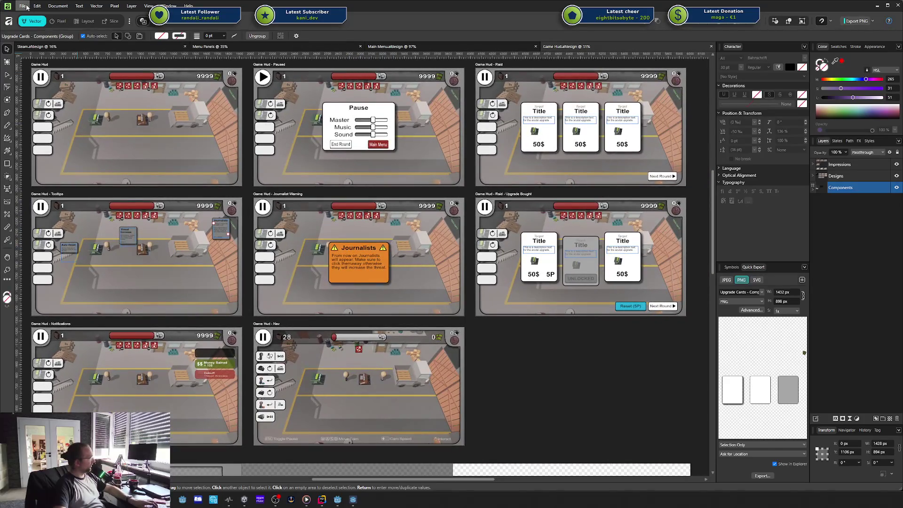
- Switch to Menu Panels.af, then Main Menu.afdesign, and scroll across its ROOKIE menu artboards
left_click(22, 6)
mouse_move(47, 83)
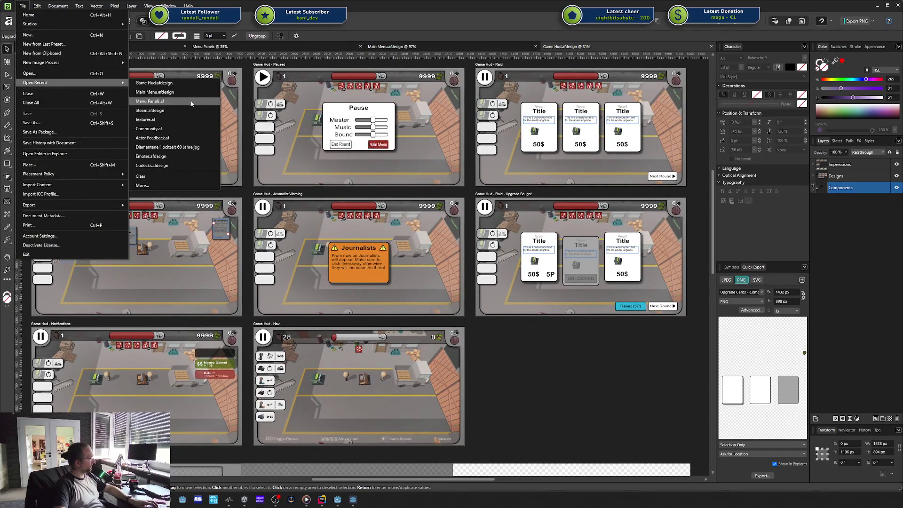
left_click(198, 110)
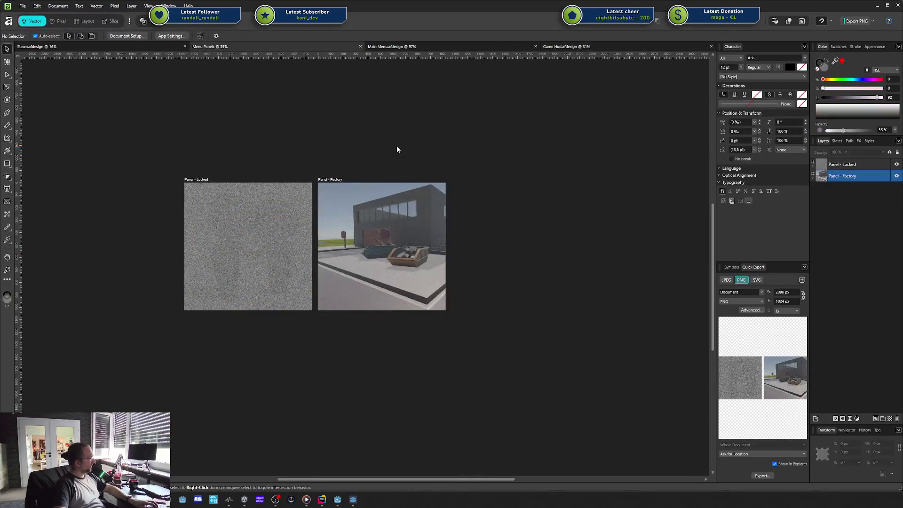
left_click(22, 6)
mouse_move(42, 82)
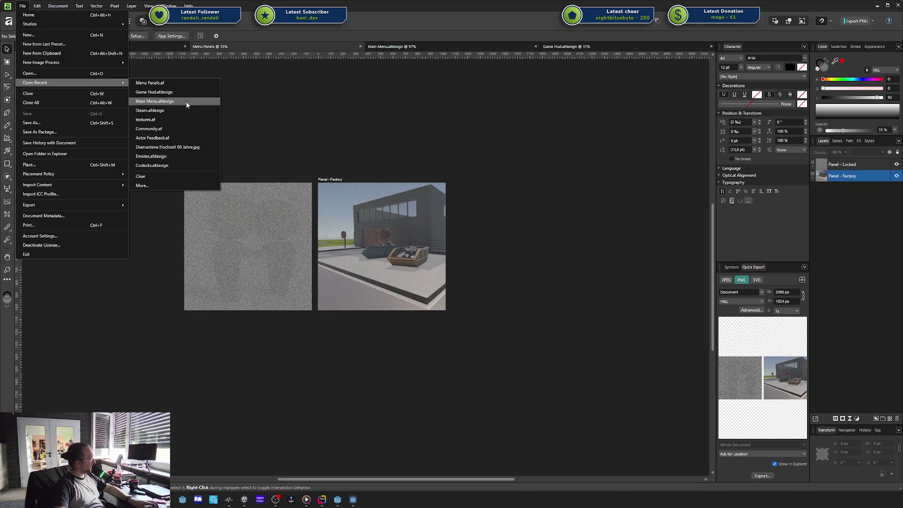
left_click(169, 100)
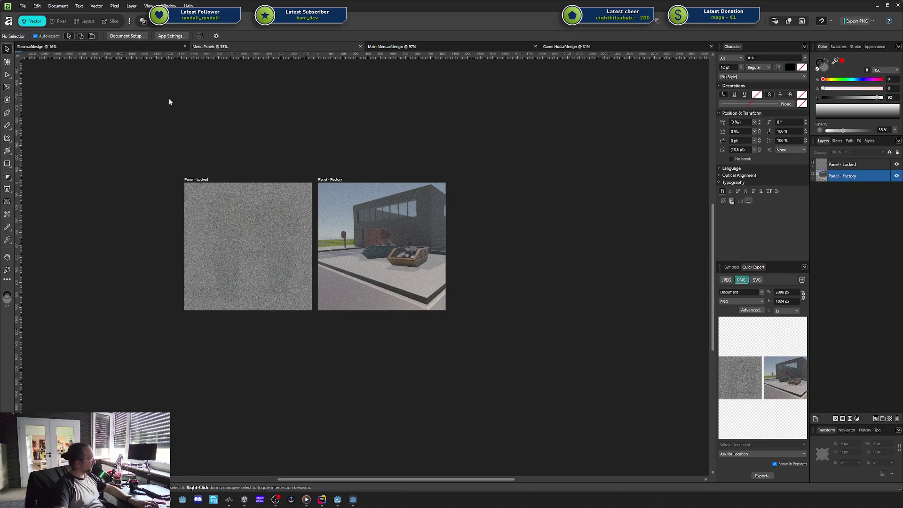
scroll(340, 159, "down", 2)
scroll(377, 141, "left", 5)
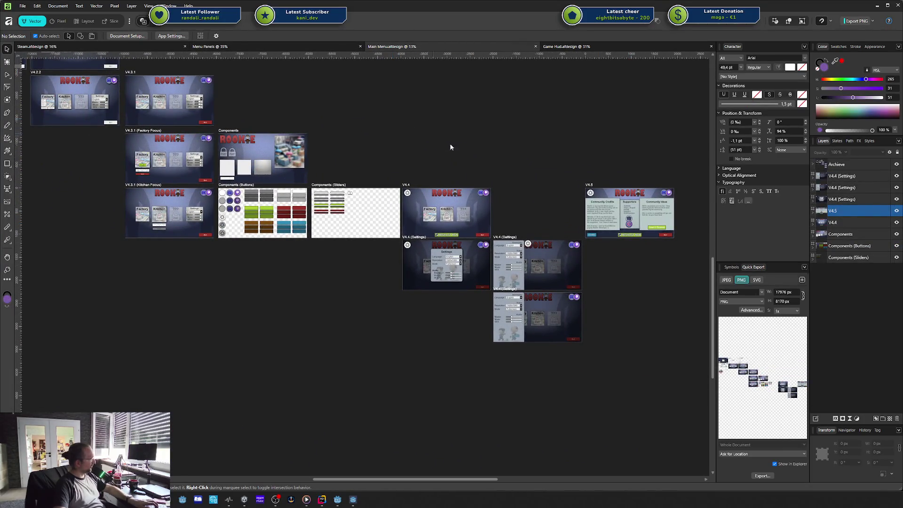
scroll(507, 164, "up", 2)
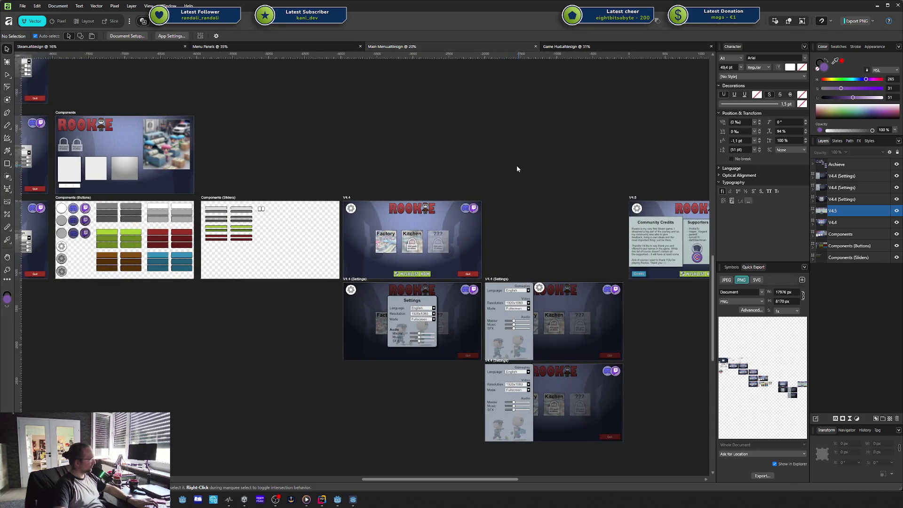
left_click_drag(516, 168, 419, 148)
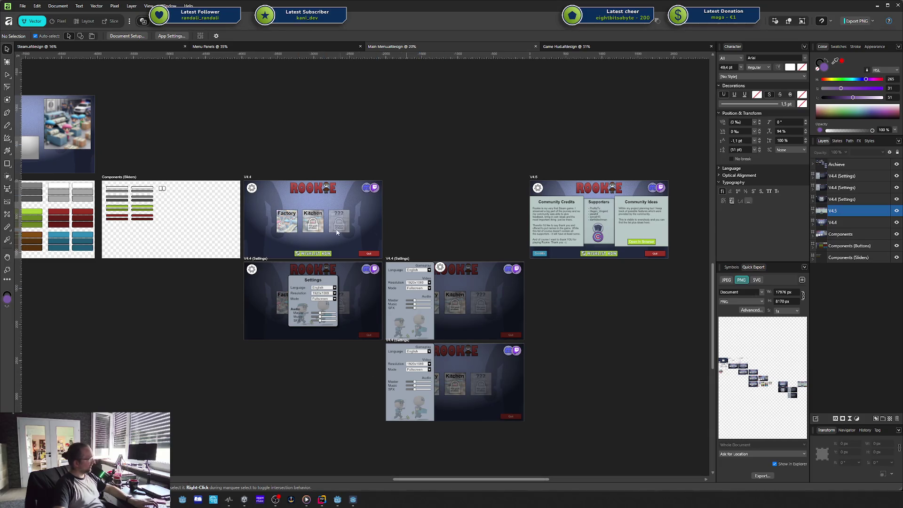
scroll(337, 232, "up", 3)
left_click_drag(436, 233, 312, 115)
scroll(378, 185, "up", 1)
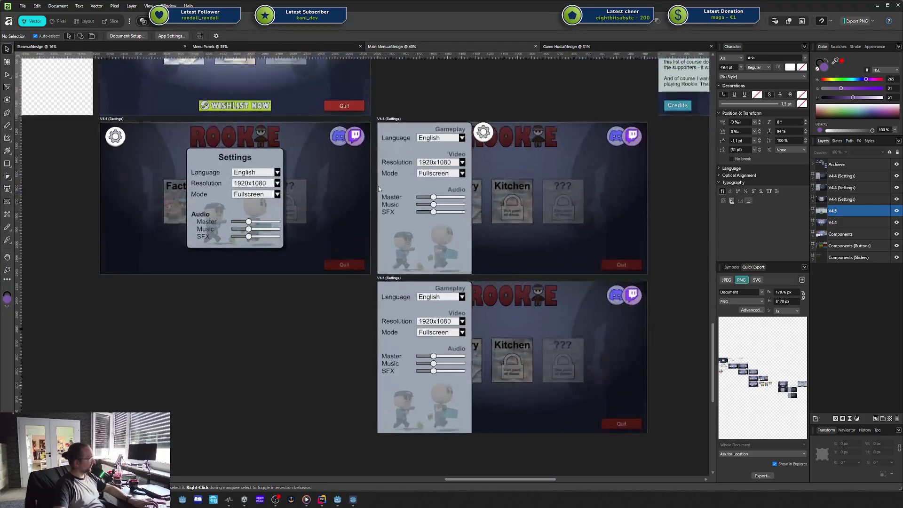
scroll(379, 182, "up", 1)
scroll(379, 182, "right", 1)
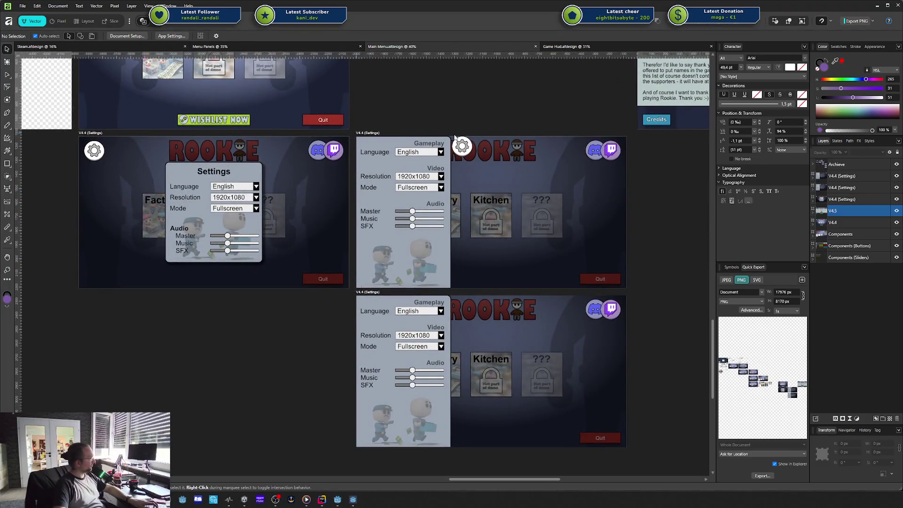
scroll(233, 183, "up", 1)
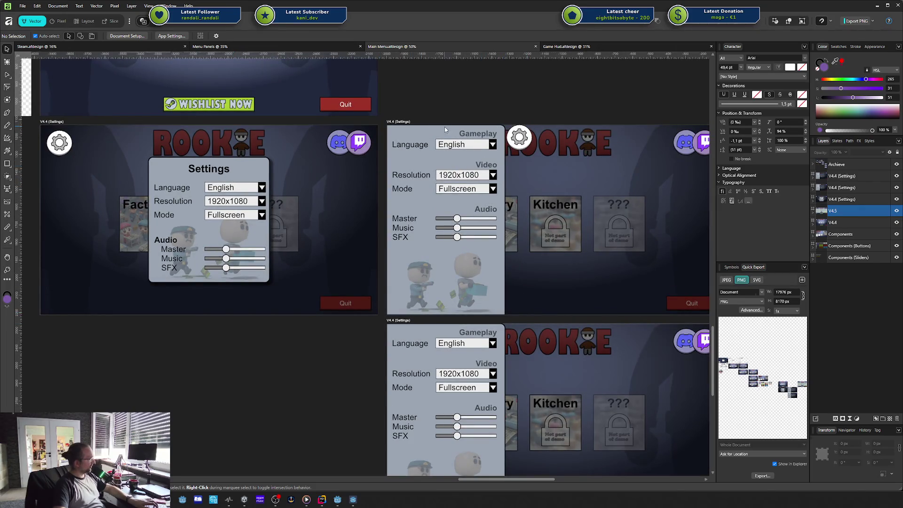
scroll(517, 219, "down", 3)
scroll(517, 219, "down", 1)
scroll(497, 222, "up", 2)
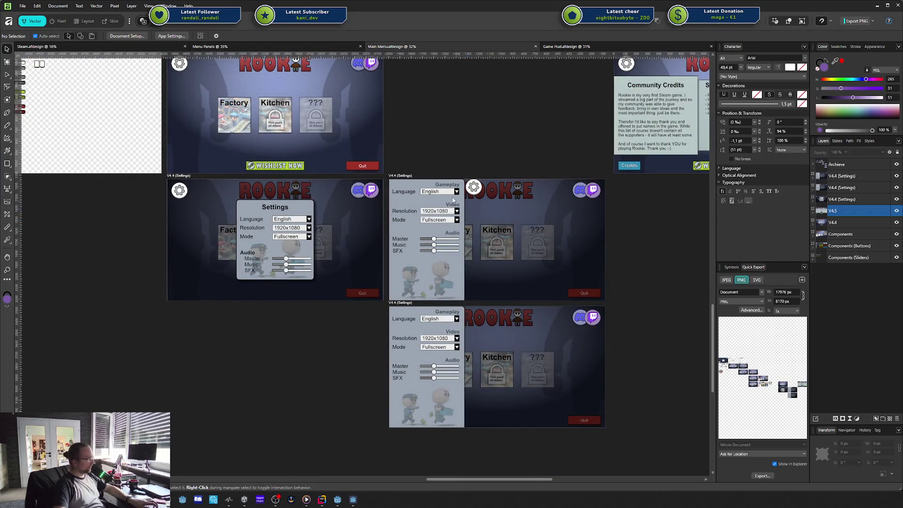
scroll(452, 200, "up", 1)
scroll(213, 222, "up", 1)
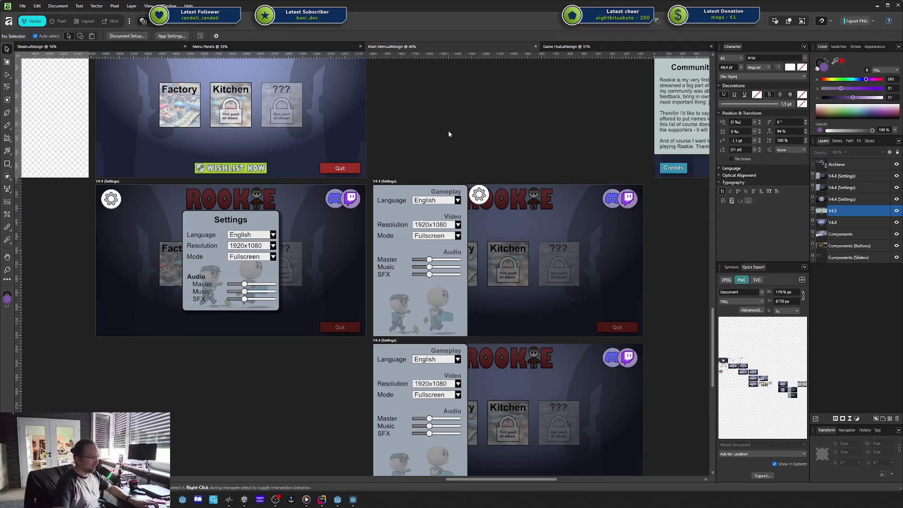
scroll(449, 134, "down", 5)
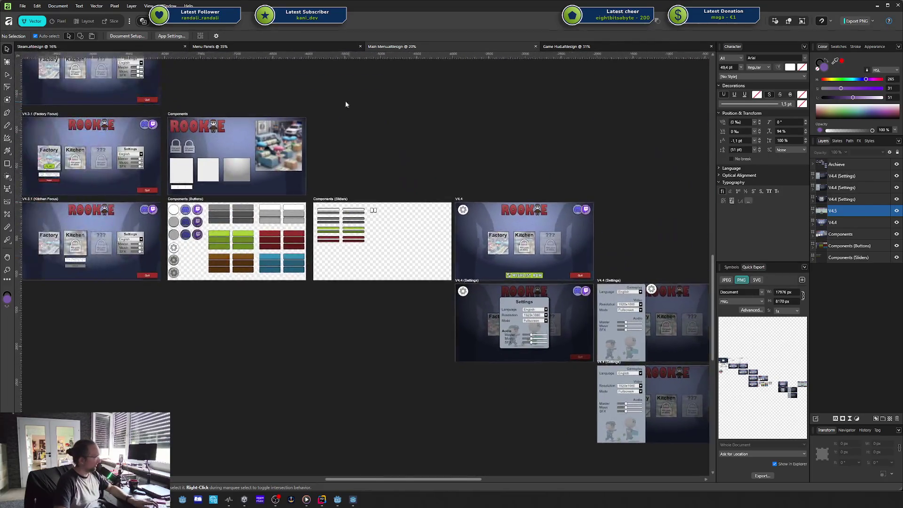
scroll(337, 107, "up", 3)
scroll(338, 106, "left", 4)
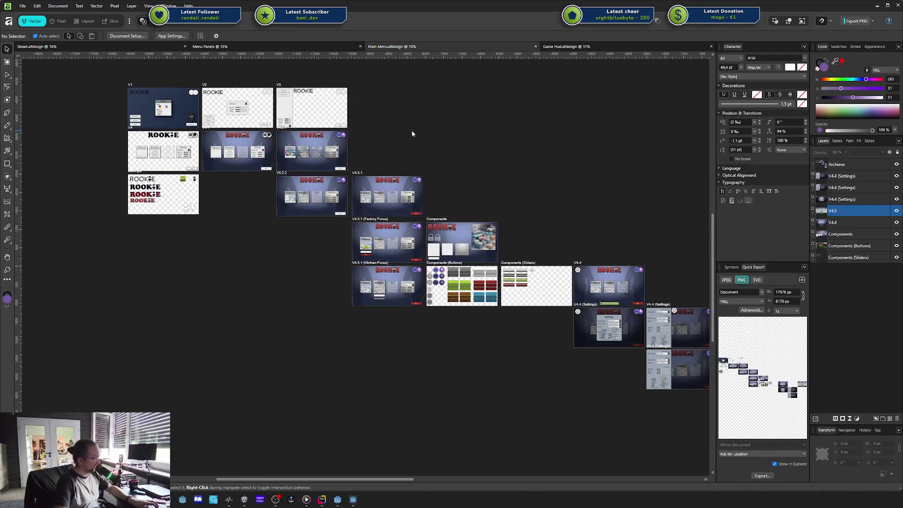
scroll(369, 119, "up", 4)
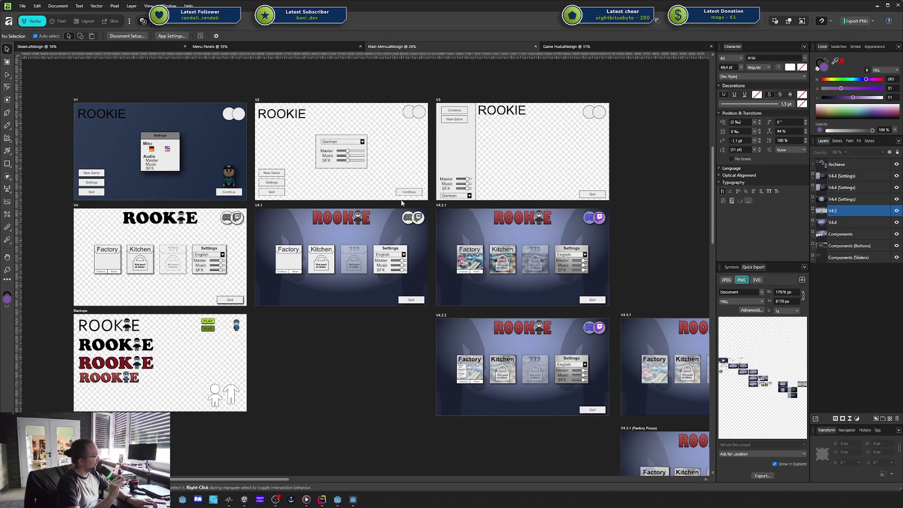
scroll(489, 323, "up", 5)
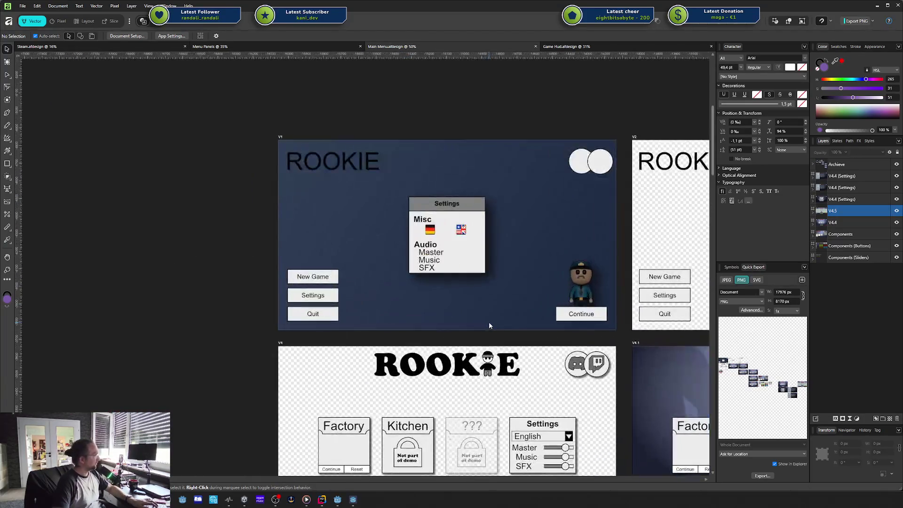
scroll(444, 364, "up", 2)
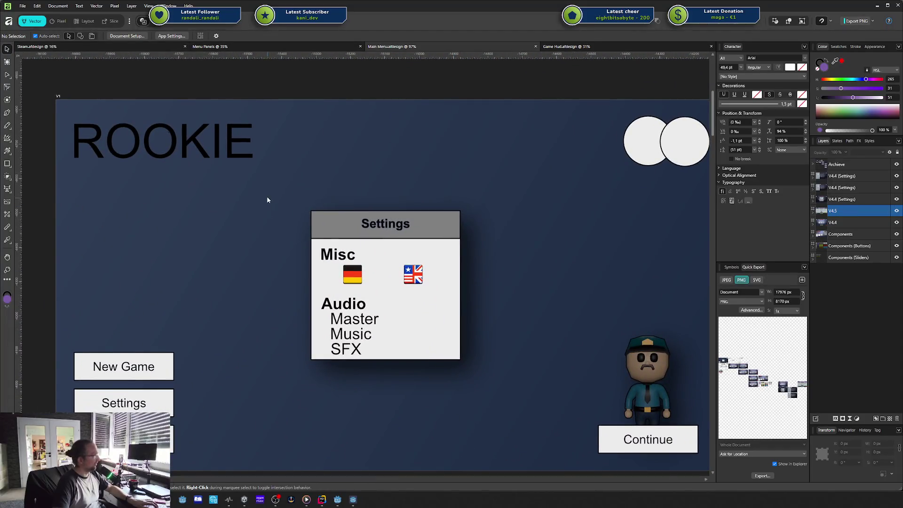
scroll(479, 303, "down", 5)
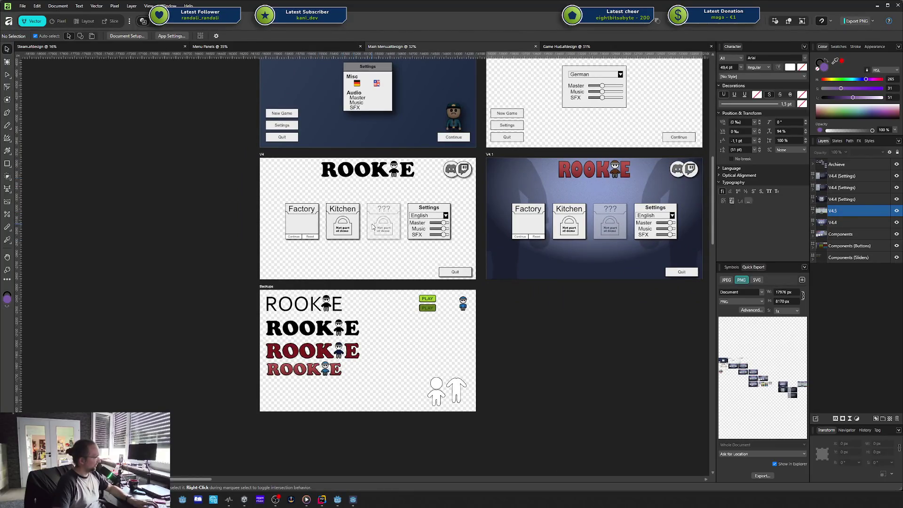
scroll(373, 227, "up", 2)
scroll(373, 227, "right", 2)
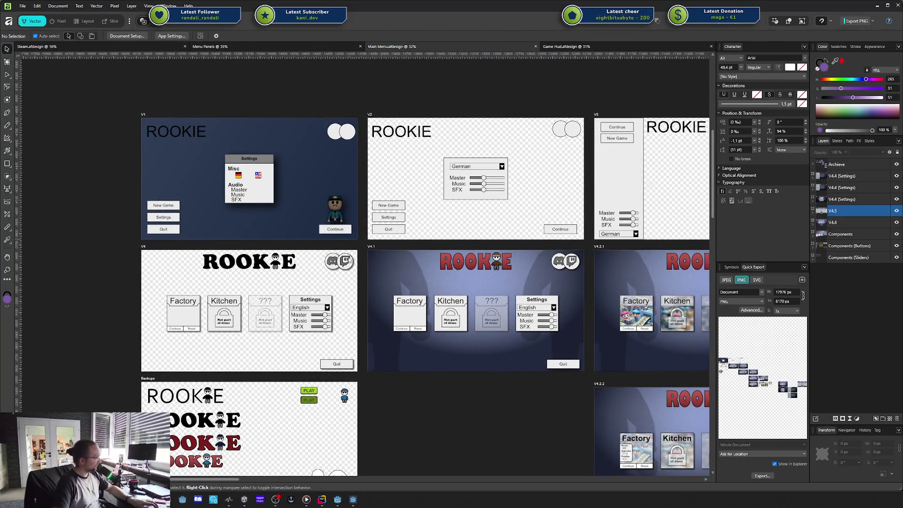
scroll(495, 173, "right", 2)
scroll(495, 173, "up", 1)
scroll(494, 174, "right", 2)
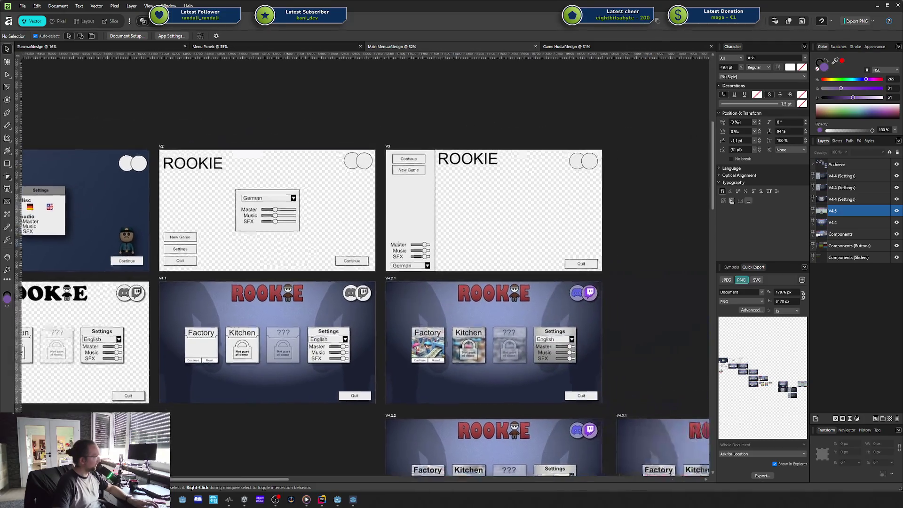
scroll(495, 173, "left", 2)
left_click(356, 177)
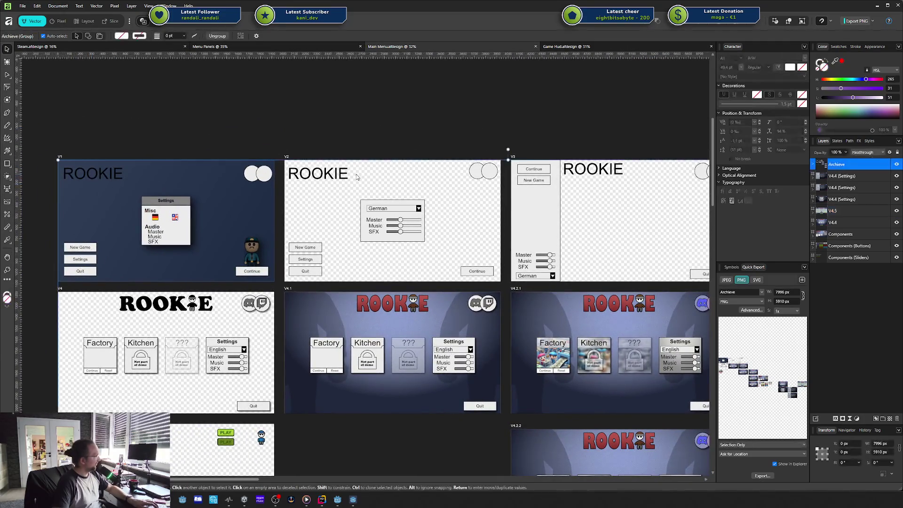
left_click(556, 123)
scroll(515, 91, "down", 1)
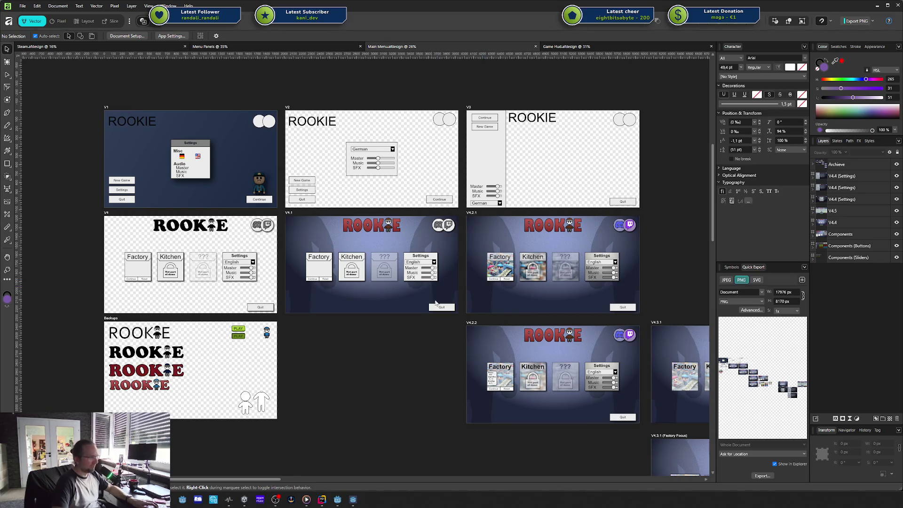
scroll(484, 286, "down", 1)
scroll(484, 286, "right", 1)
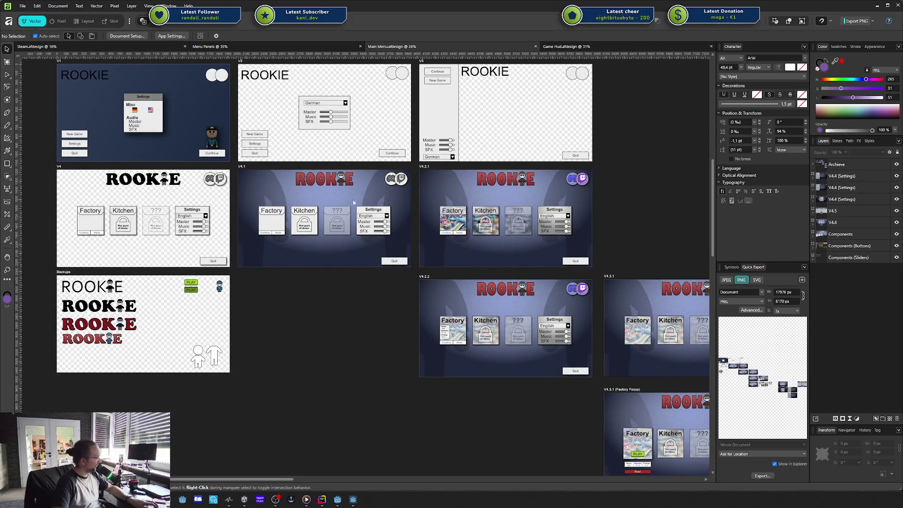
scroll(542, 230, "down", 1)
scroll(542, 230, "right", 1)
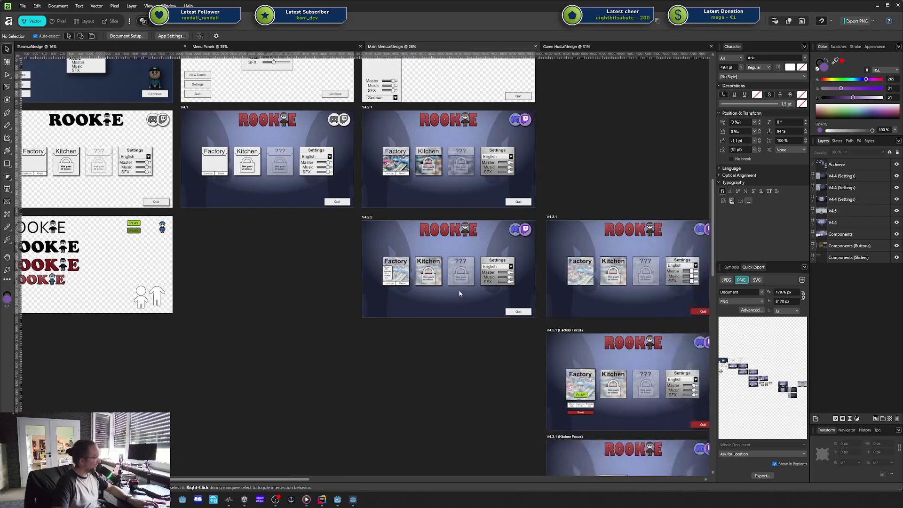
scroll(382, 150, "up", 5)
scroll(383, 148, "up", 2)
scroll(382, 148, "left", 1)
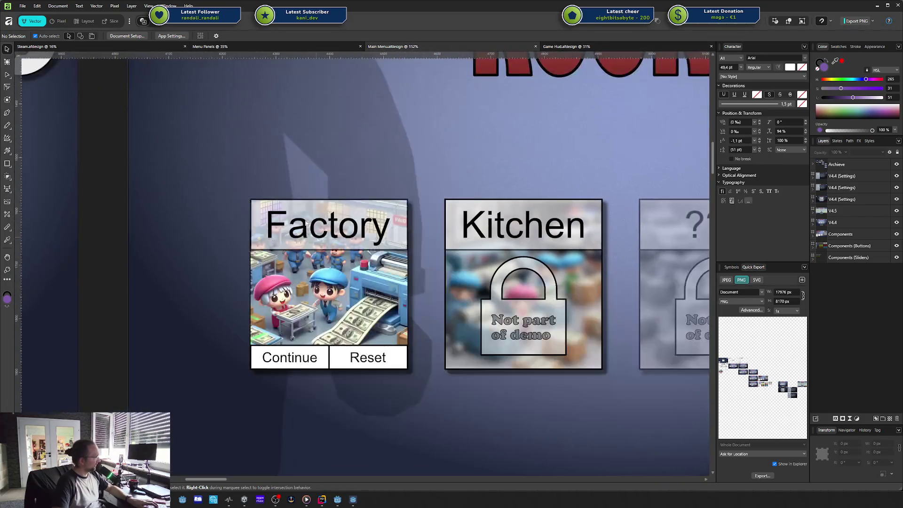
scroll(461, 265, "down", 5)
scroll(504, 162, "down", 3)
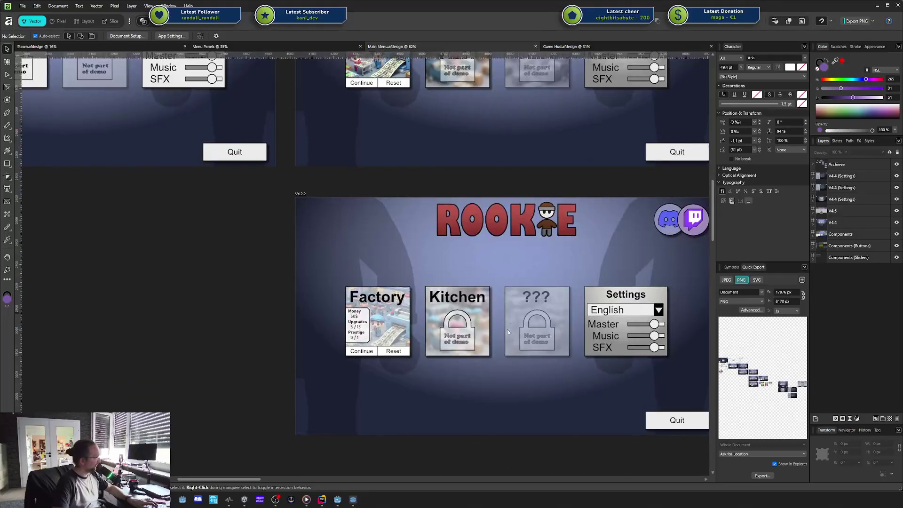
scroll(336, 304, "up", 4)
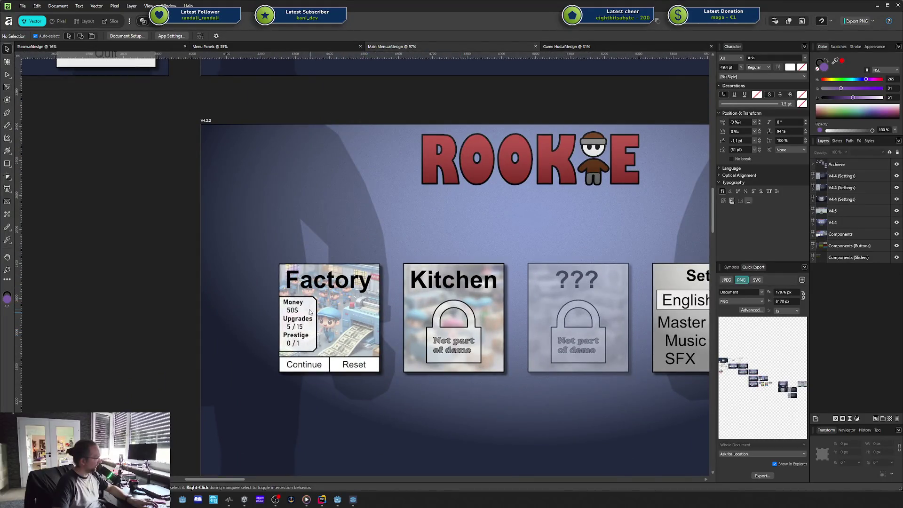
scroll(303, 317, "down", 3)
scroll(360, 298, "up", 1)
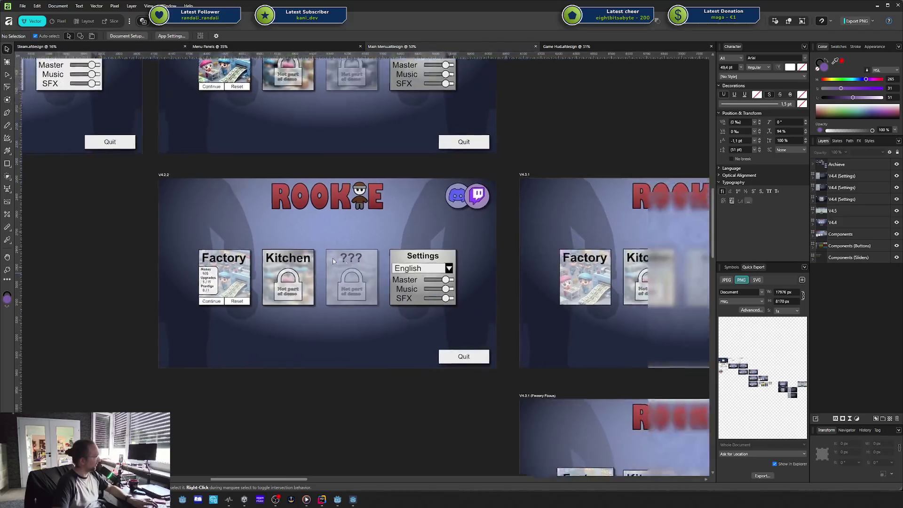
scroll(378, 282, "right", 2)
scroll(378, 282, "down", 1)
scroll(323, 287, "down", 3)
scroll(391, 255, "left", 1)
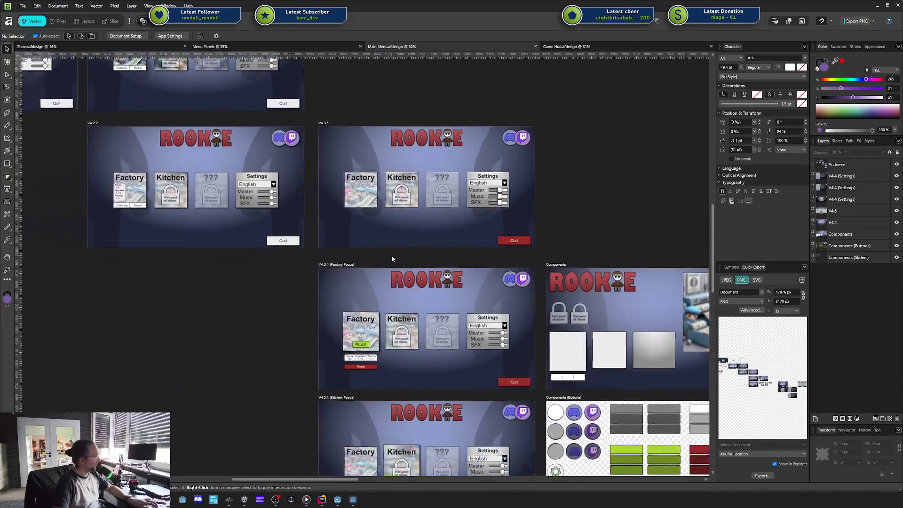
scroll(391, 255, "up", 3)
scroll(260, 185, "down", 1)
scroll(327, 233, "up", 1)
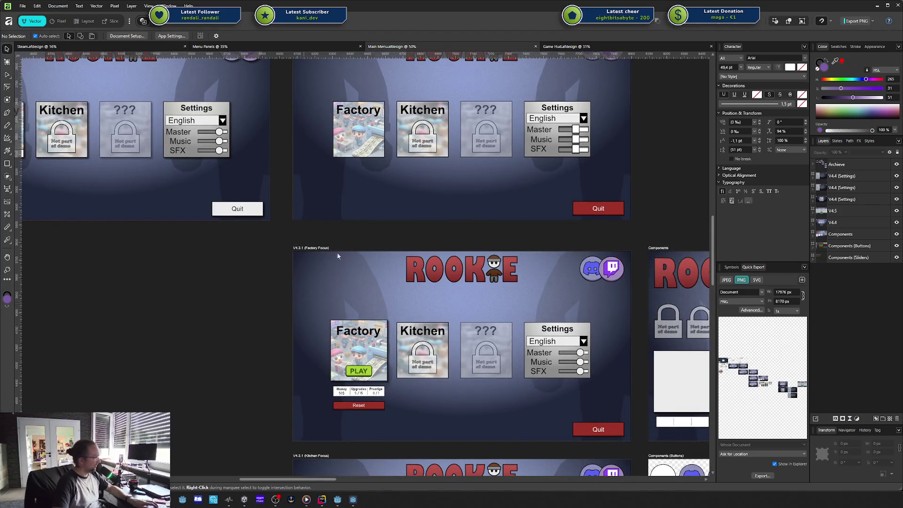
scroll(322, 273, "down", 3)
left_click(343, 325)
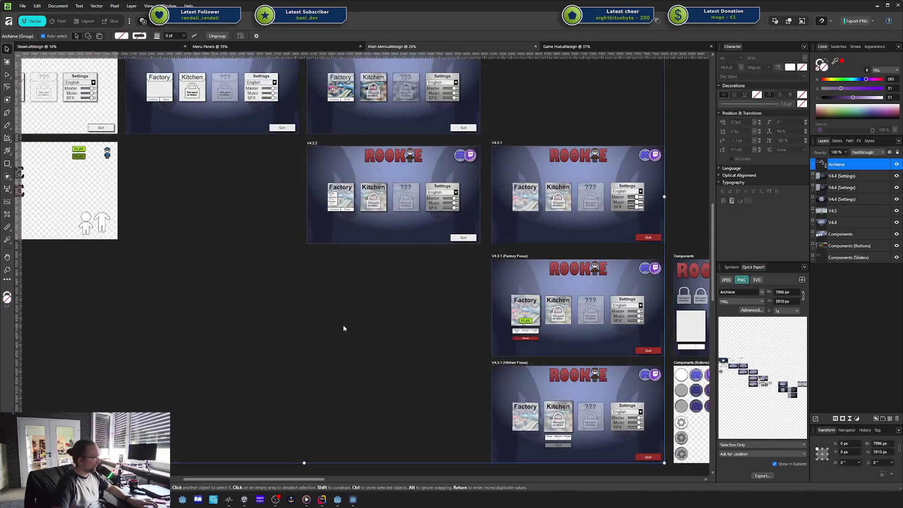
scroll(342, 325, "down", 2)
left_click(535, 206)
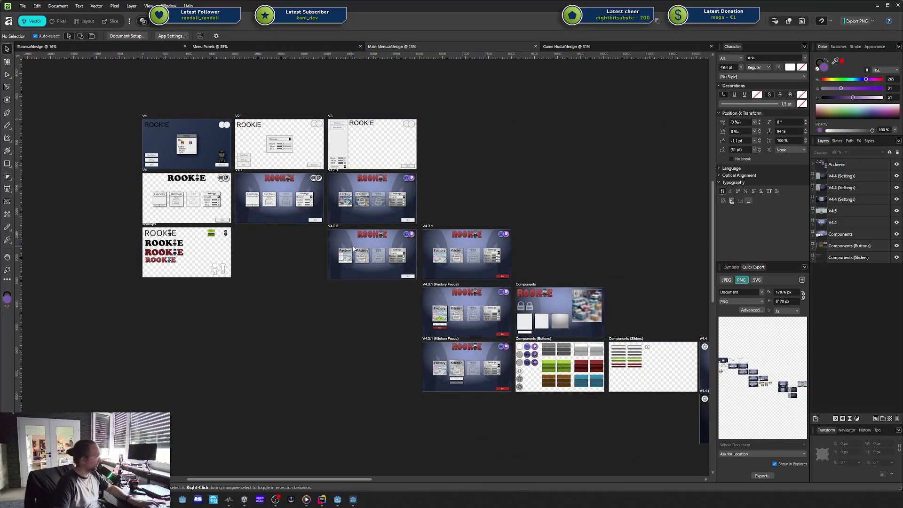
scroll(339, 134, "right", 3)
scroll(378, 137, "down", 3)
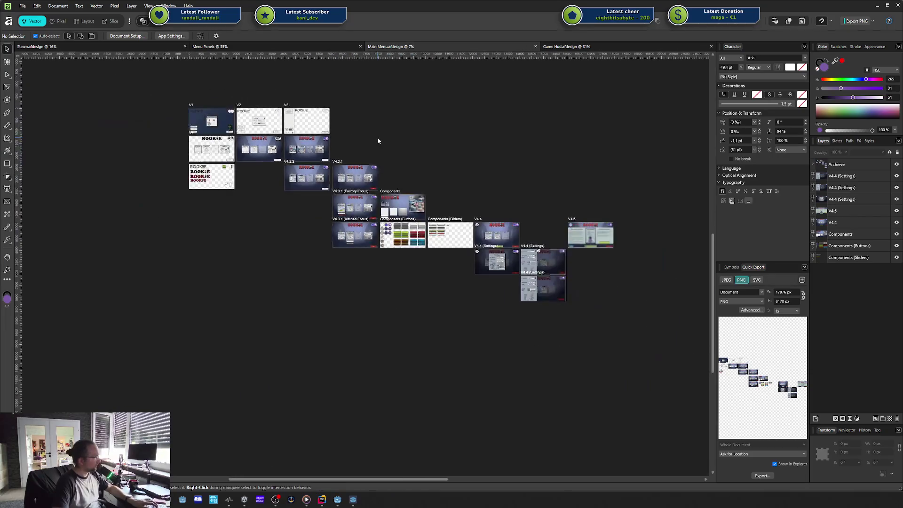
scroll(491, 209, "up", 1)
scroll(491, 213, "up", 1)
scroll(444, 192, "down", 1)
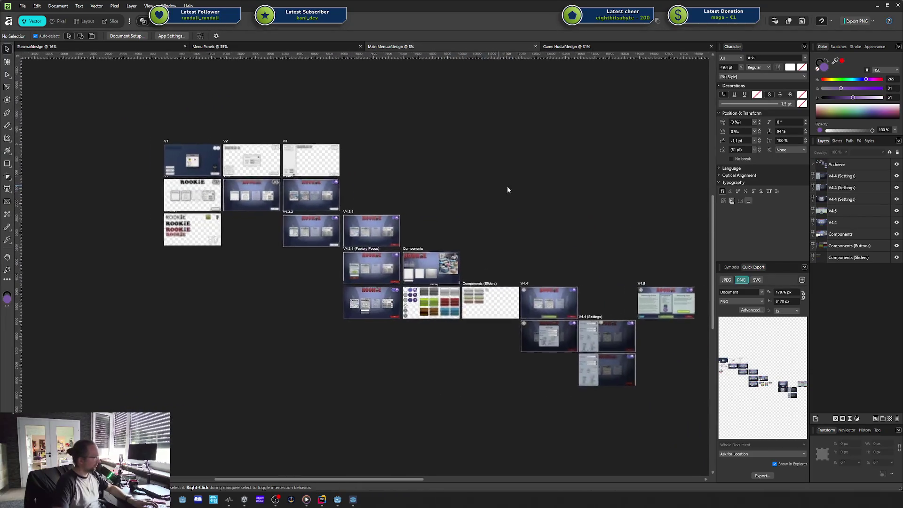
scroll(507, 185, "left", 2)
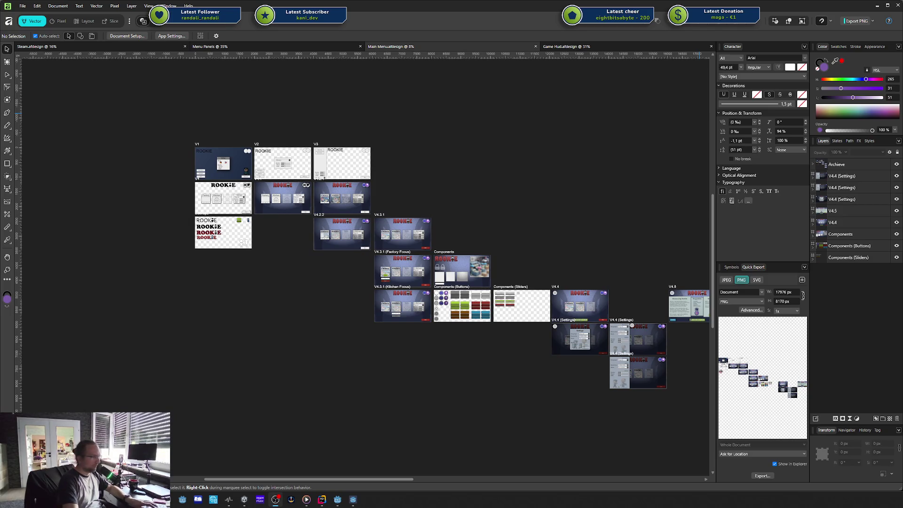
mouse_move(560, 170)
left_mouse_down()
mouse_move(418, 167)
mouse_move(461, 177)
left_mouse_up()
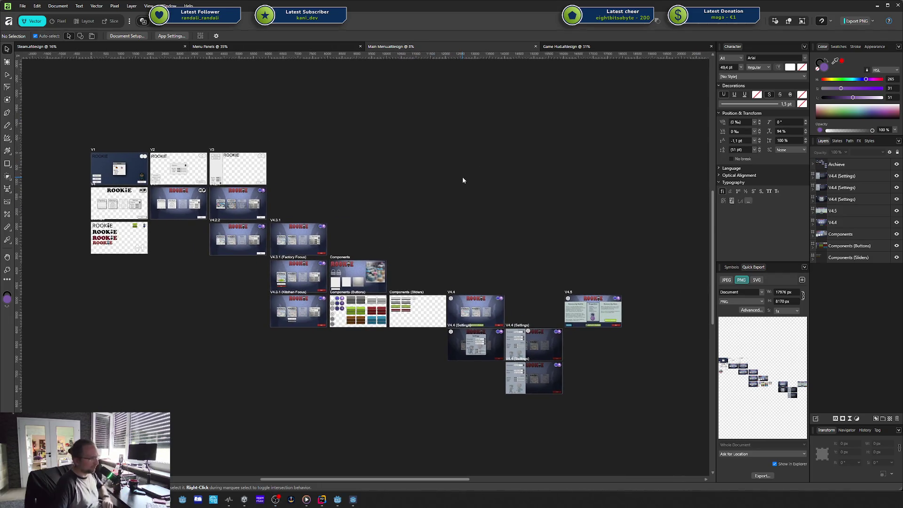
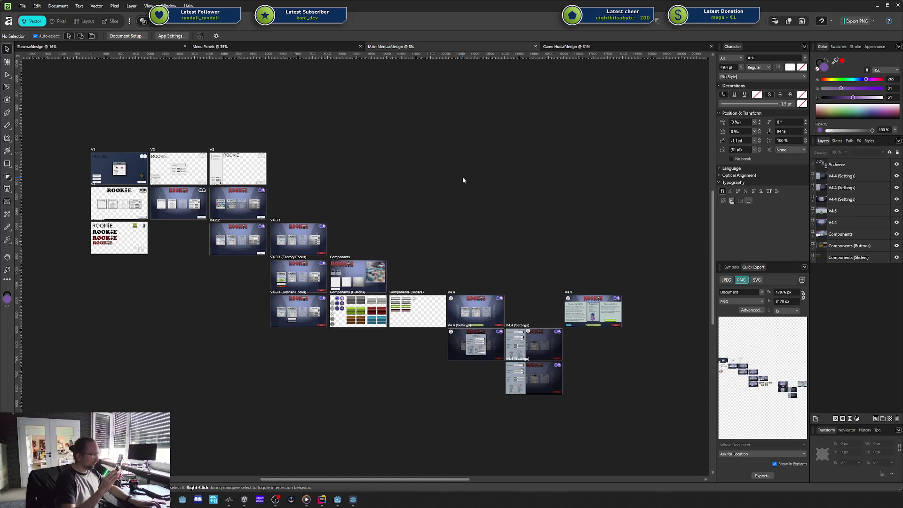
- Pan and scroll around the Affinity canvas to survey the UI artboards
scroll(357, 236, "up", 1)
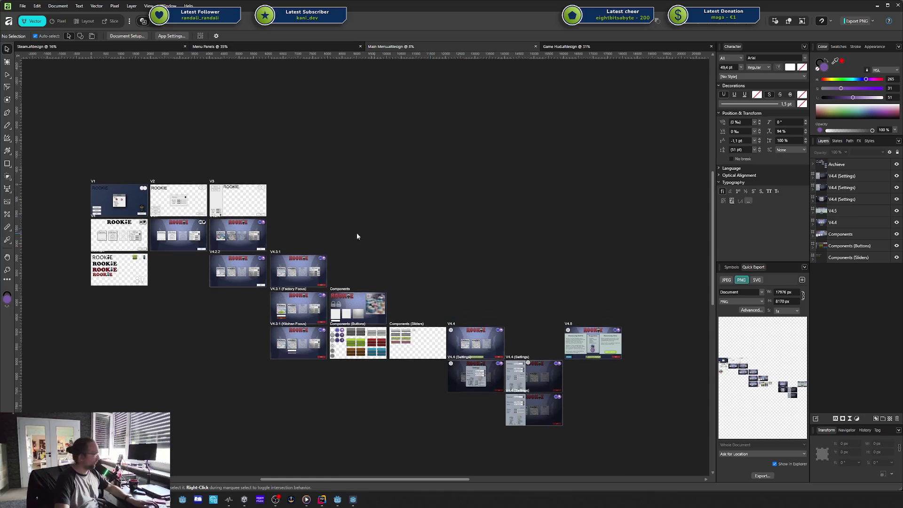
scroll(543, 224, "up", 1)
scroll(512, 213, "left", 2)
scroll(503, 188, "down", 2)
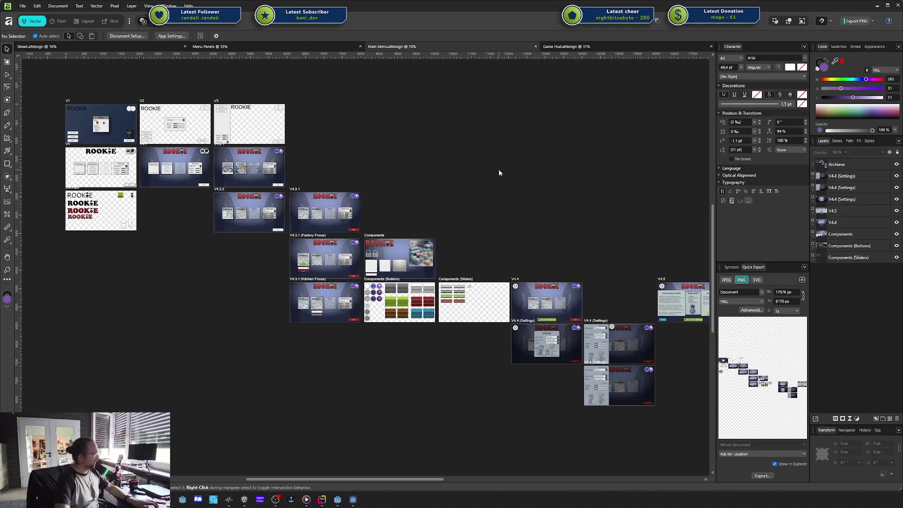
scroll(498, 173, "right", 3)
scroll(499, 173, "down", 1)
scroll(426, 173, "left", 2)
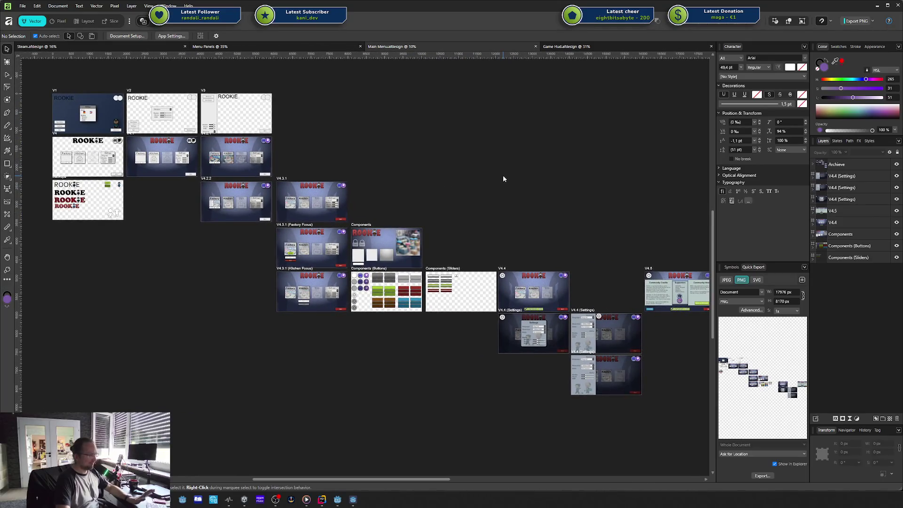
scroll(502, 176, "up", 2)
scroll(606, 190, "left", 3)
scroll(515, 228, "up", 2)
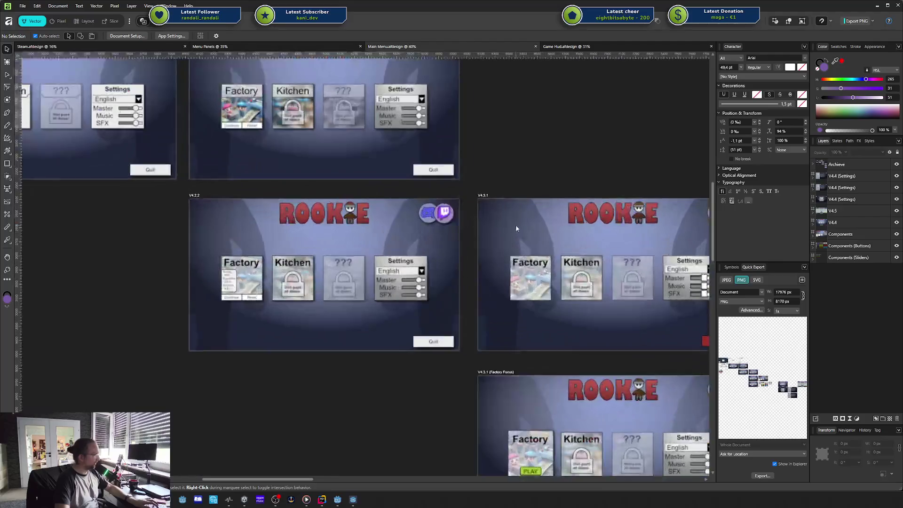
scroll(450, 191, "down", 2)
scroll(478, 281, "up", 2)
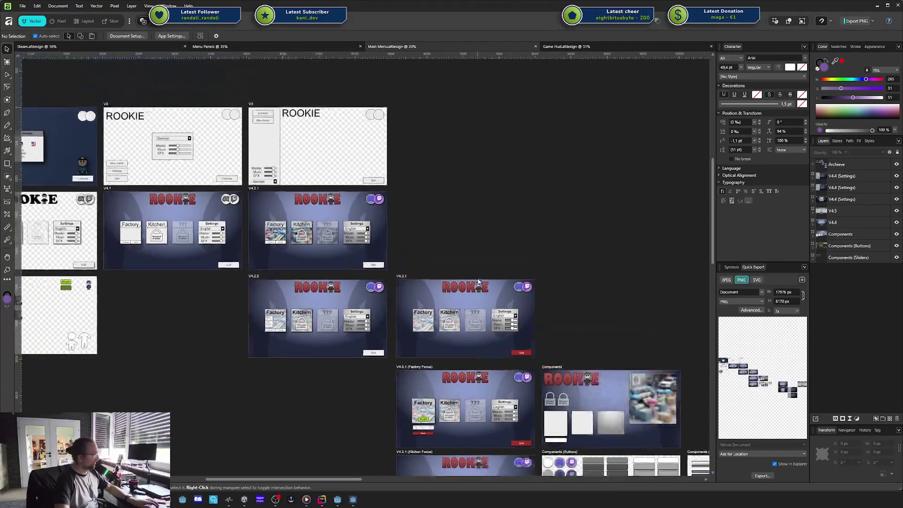
scroll(442, 240, "down", 2)
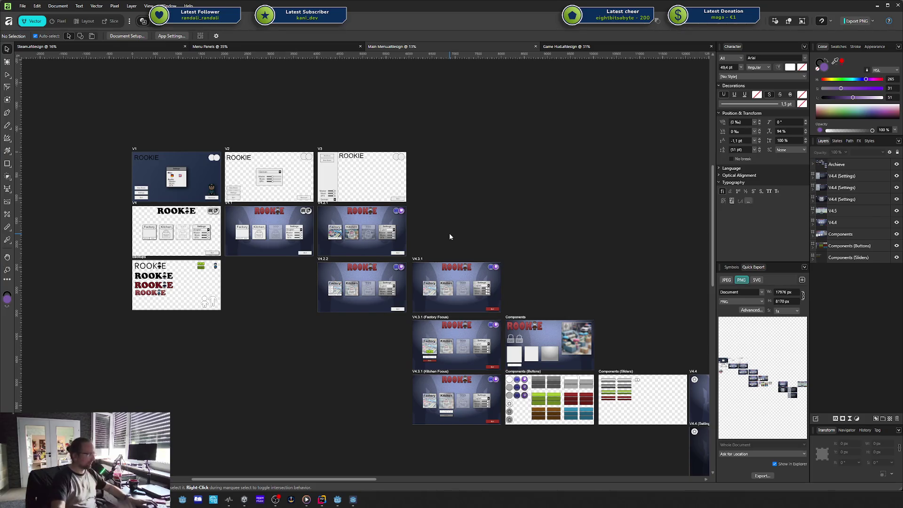
scroll(501, 210, "right", 4)
scroll(481, 205, "down", 2)
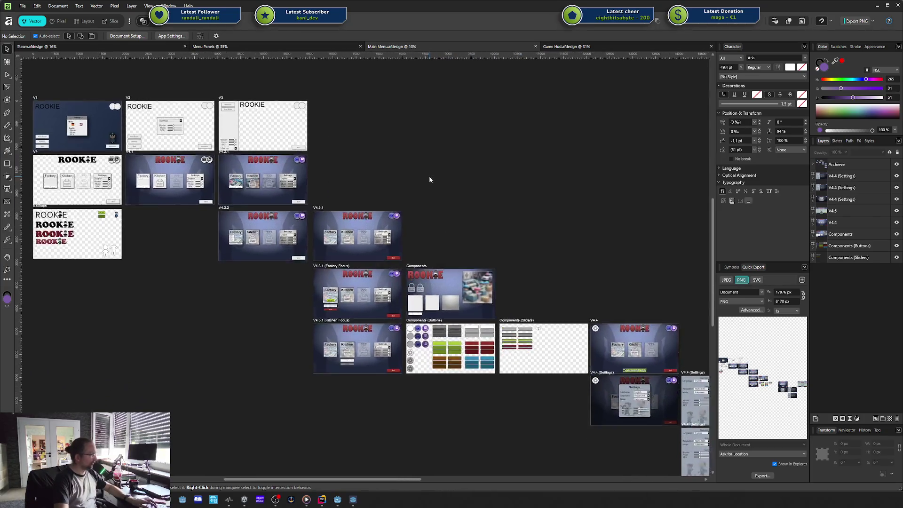
scroll(429, 176, "down", 2)
mouse_move(151, 120)
left_mouse_down()
mouse_move(520, 294)
mouse_move(672, 436)
left_mouse_up()
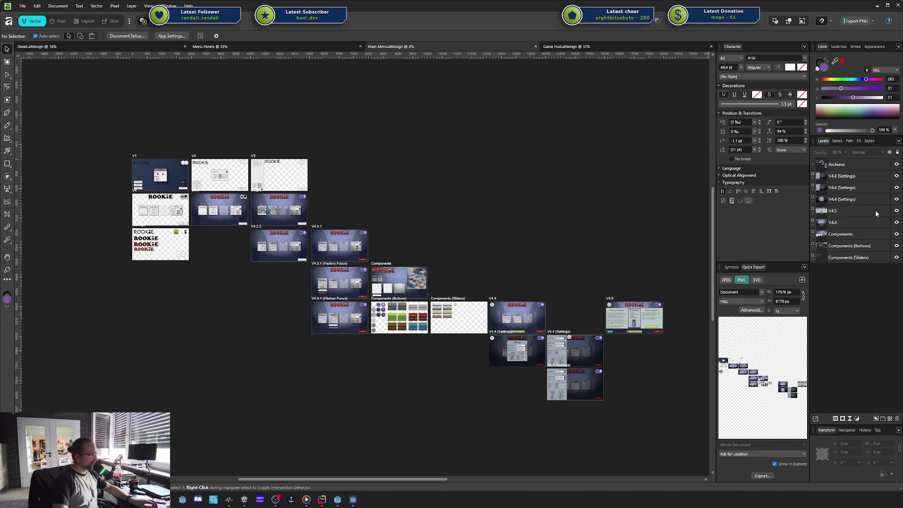
- Widen the right dock and select the Settings Button layer inside the V4.5 artboard
left_click(841, 169)
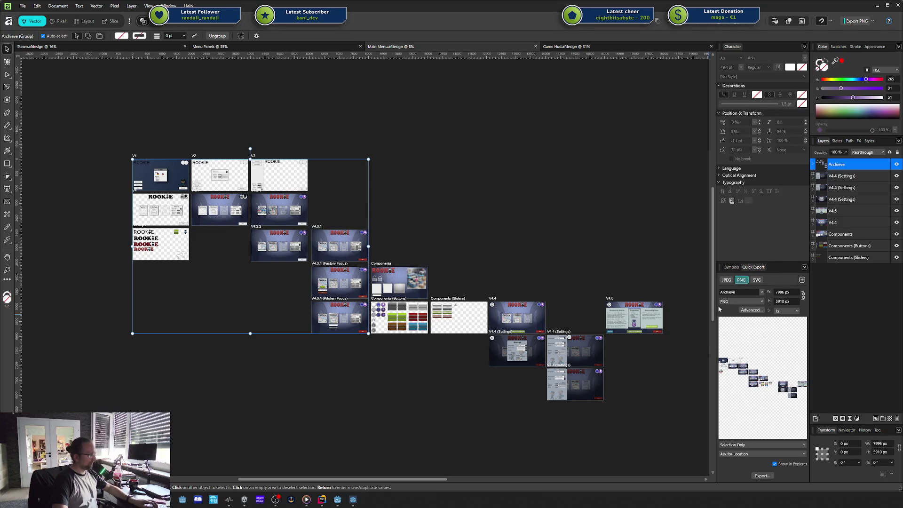
mouse_move(714, 301)
left_mouse_down()
mouse_move(642, 301)
mouse_move(673, 299)
left_mouse_up()
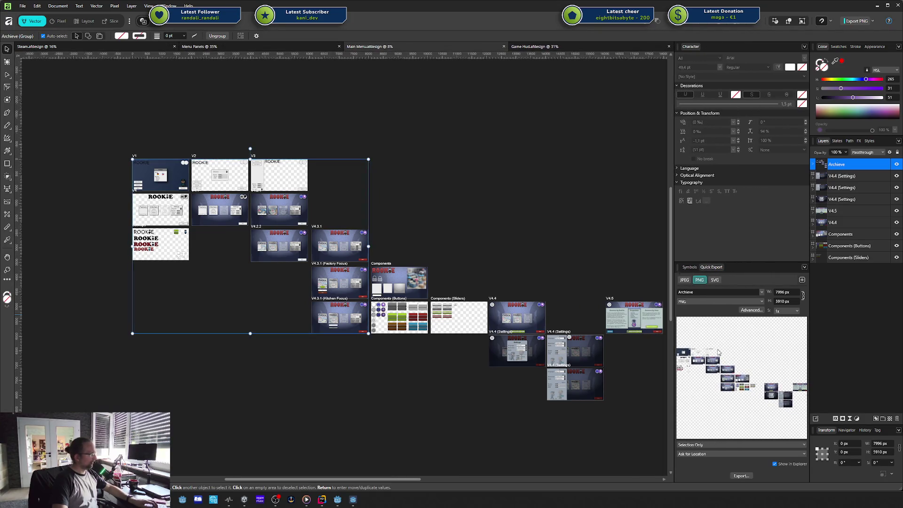
left_click(841, 210)
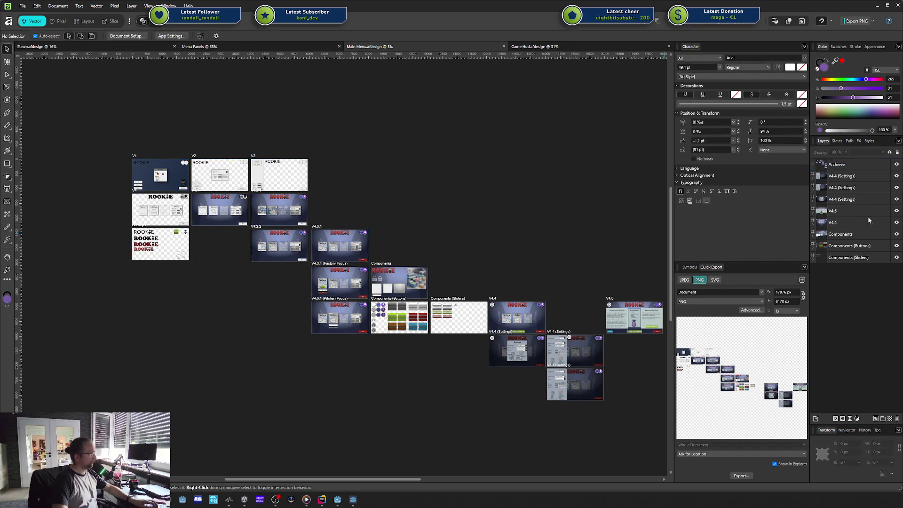
left_click(814, 213)
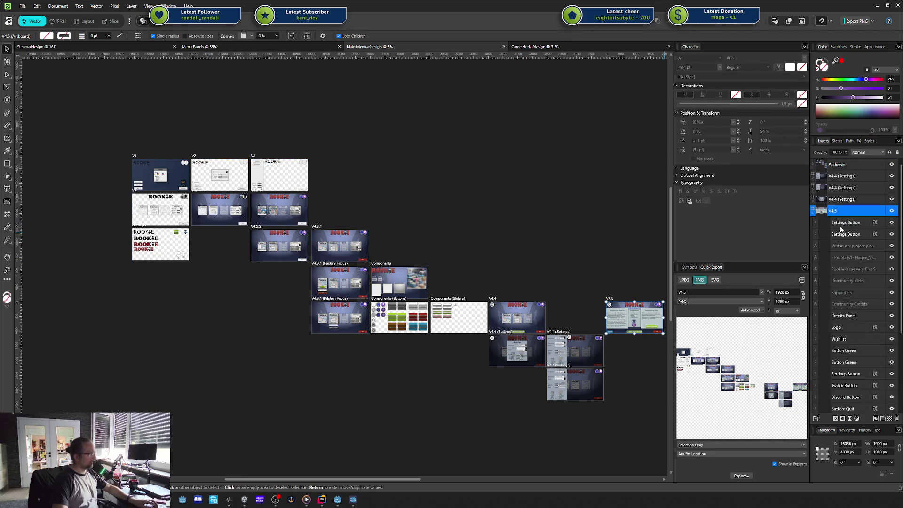
left_click(842, 227)
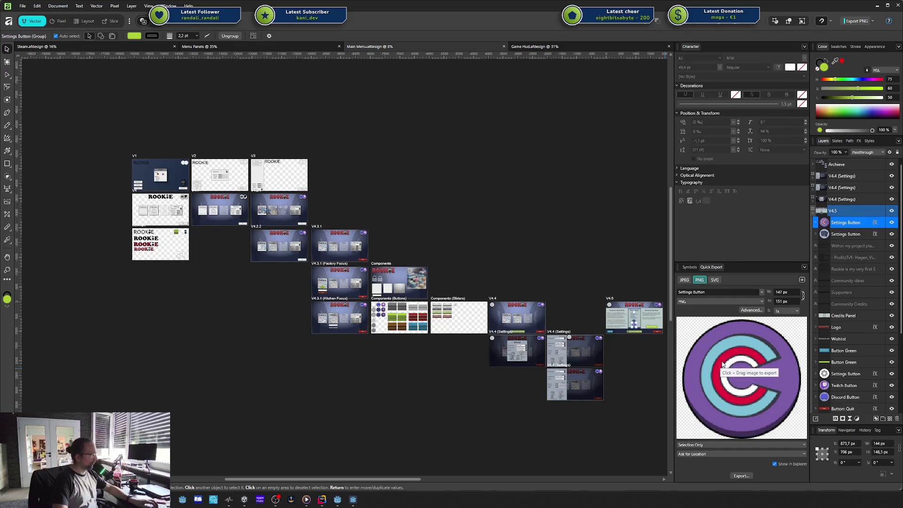
- Start a PNG export of the Settings Button, cancel the save, and clear the selection
left_click(872, 22)
left_click(872, 21)
left_click(855, 21)
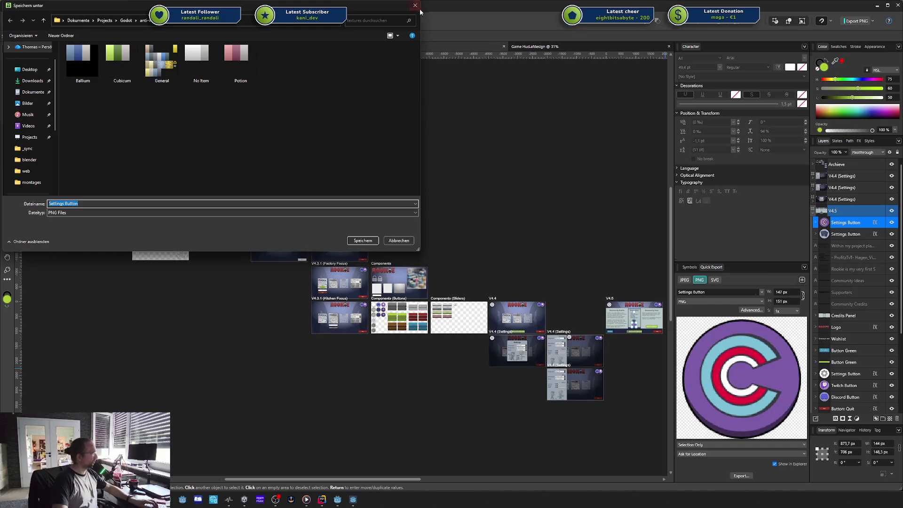
left_click(415, 6)
left_click(873, 21)
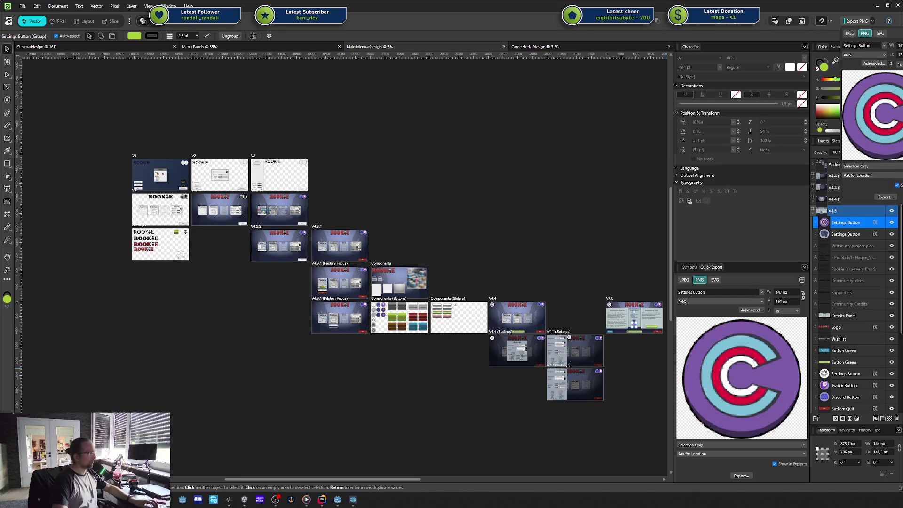
left_click(478, 263)
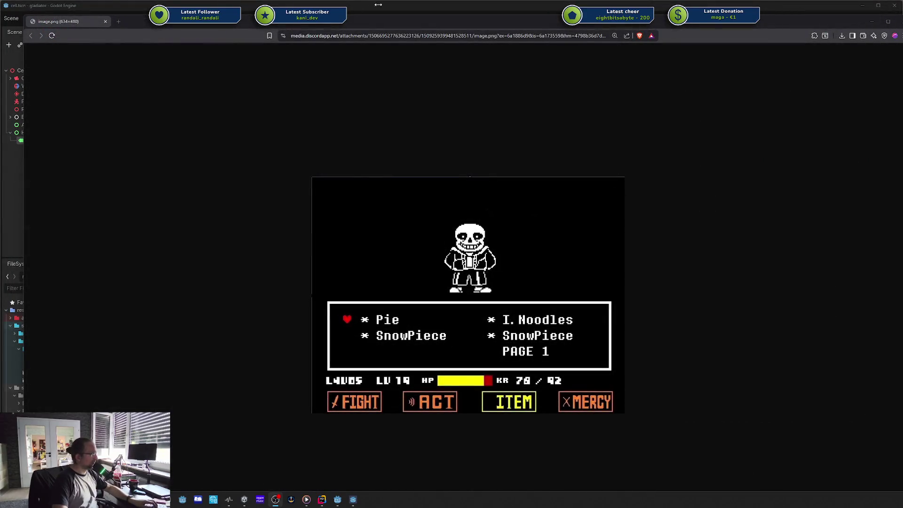
- Close the shared image and stop the running game
left_click(104, 22)
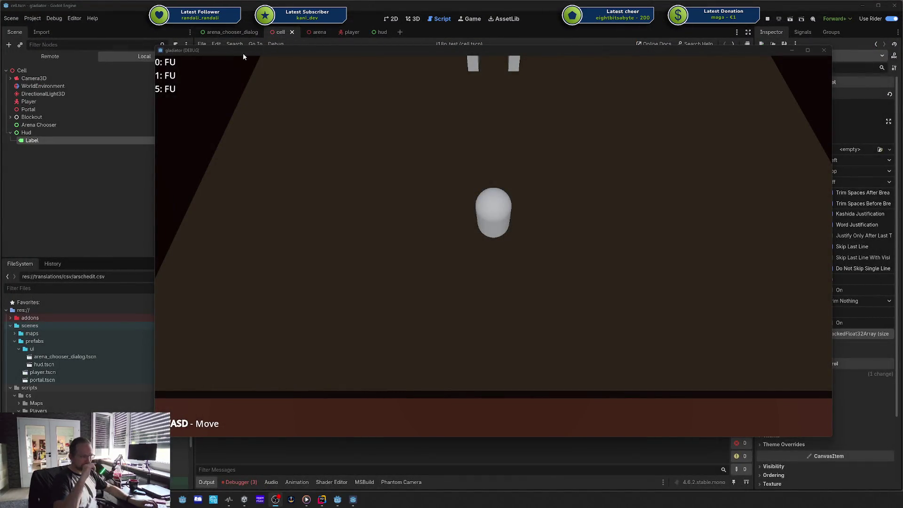
left_click(165, 83)
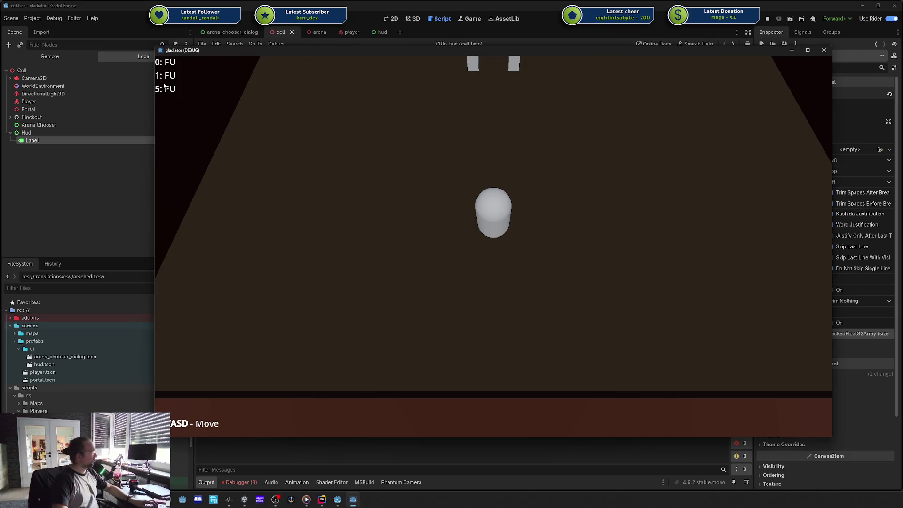
left_click(825, 51)
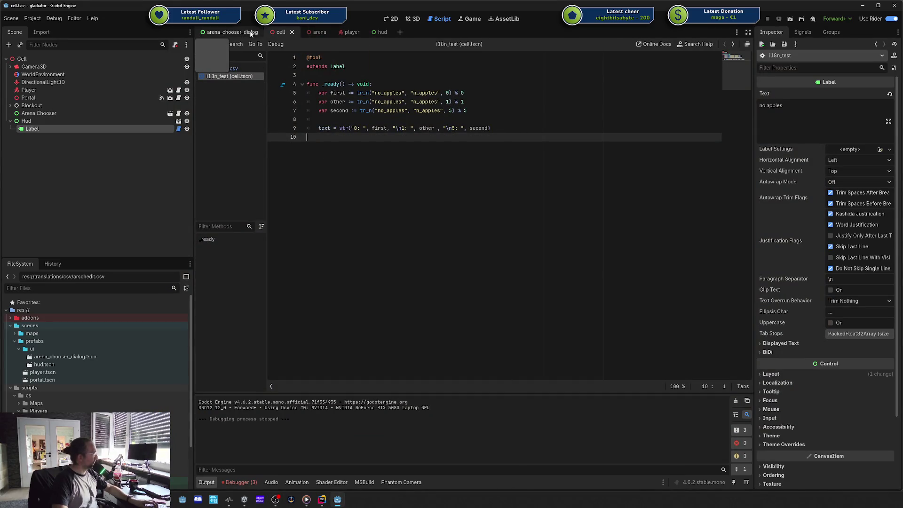
- In the 2D view, select the HUD Label node and open its attached script
left_click(393, 20)
left_click(228, 114)
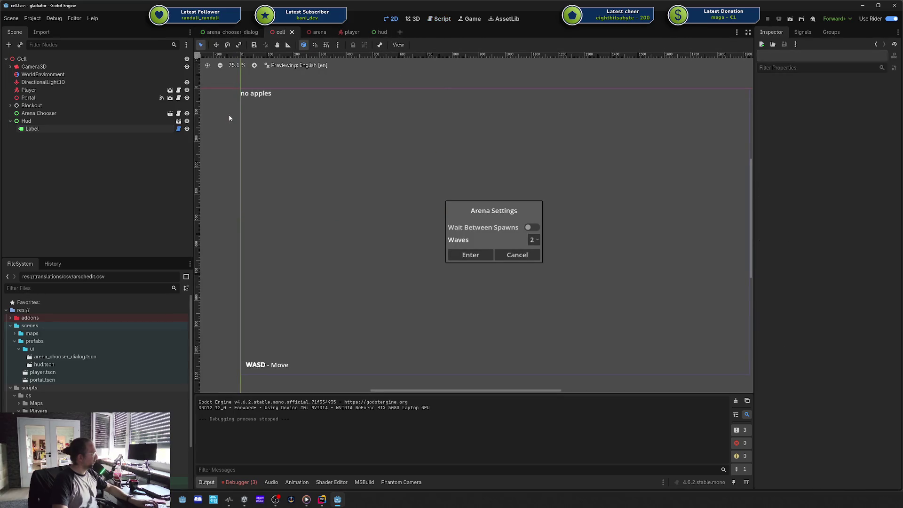
left_click(66, 128)
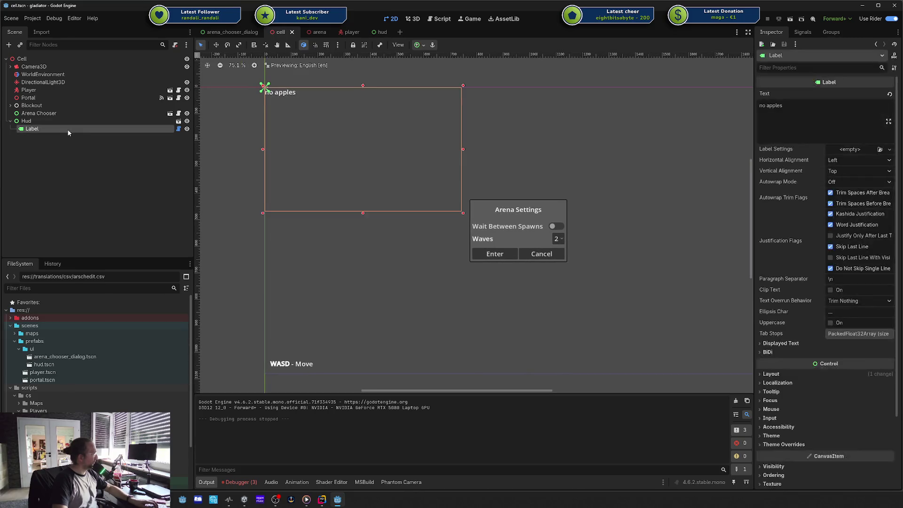
scroll(297, 94, "down", 2)
scroll(297, 94, "right", 2)
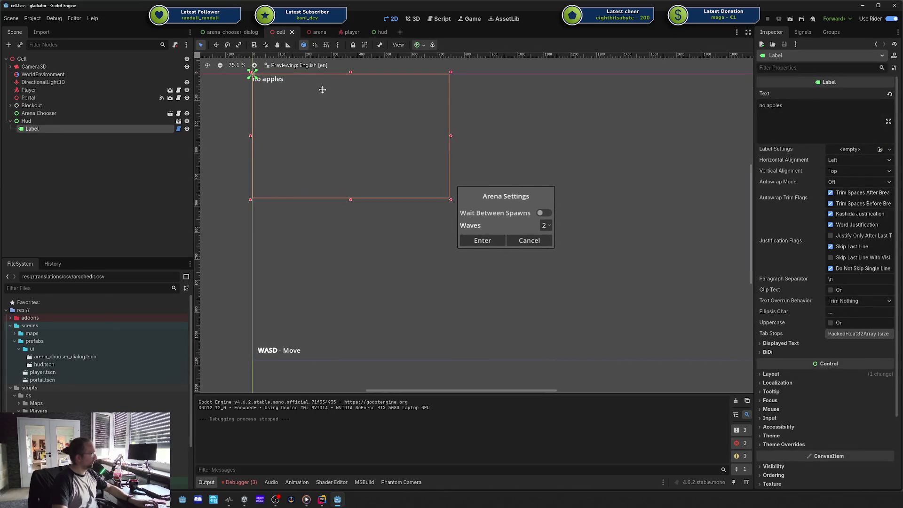
double_click(96, 129)
key("Escape")
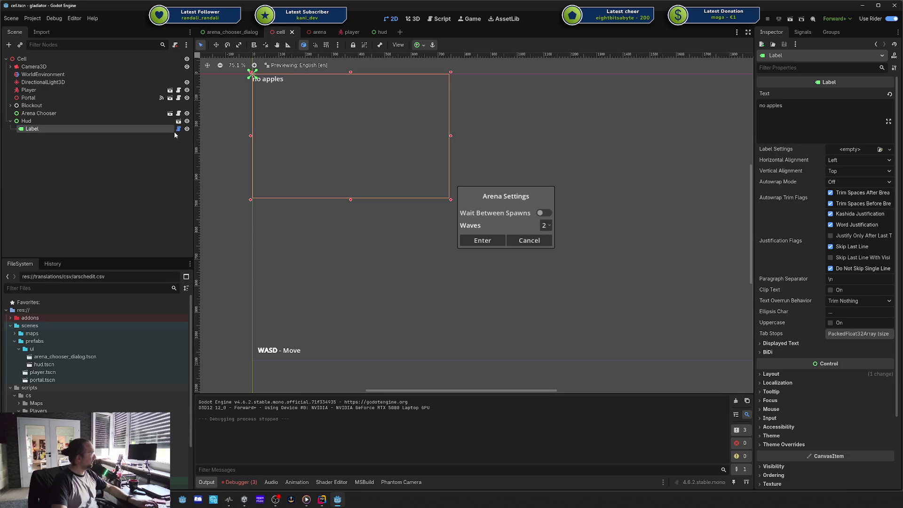
left_click(177, 129)
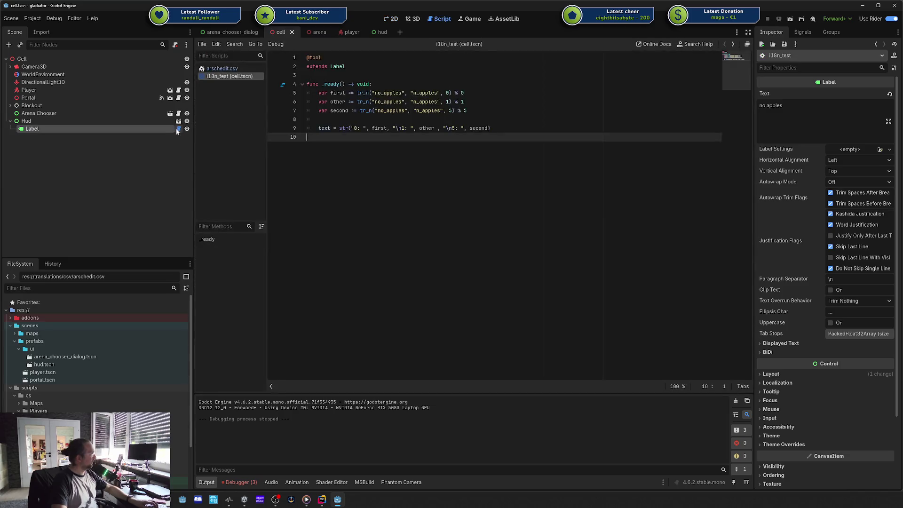
- Replace func _ready() with func _process(delta: float) and delete the old function line
double_click(329, 84)
left_click(327, 84)
double_click(326, 84)
type("_pro")
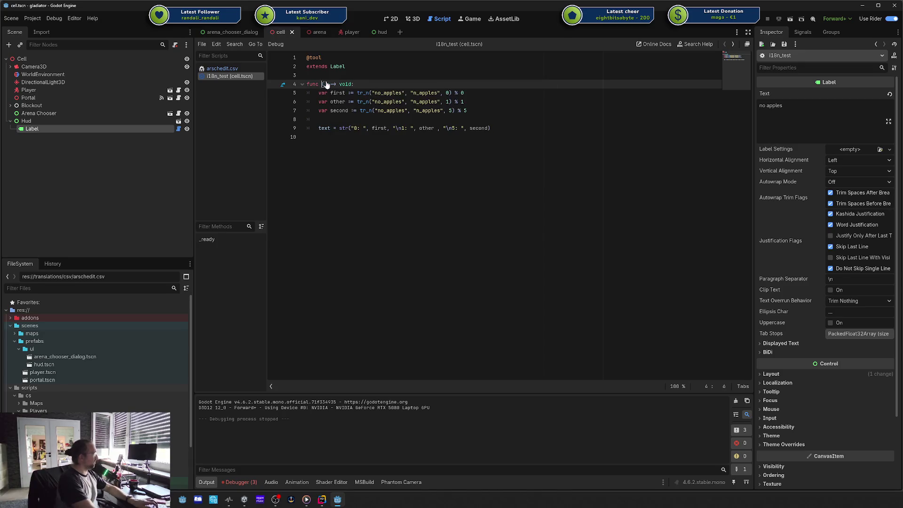
type("cess")
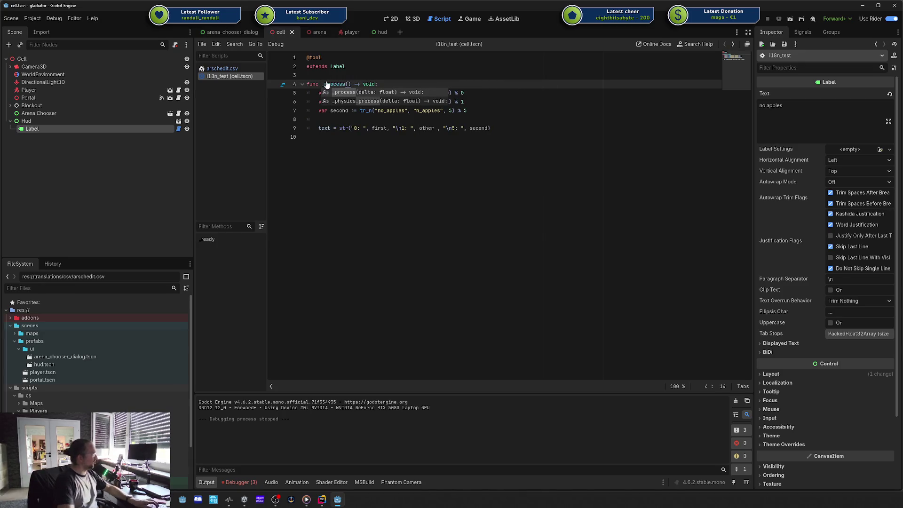
key("Return")
key("ctrl+shift+Return")
key("Down")
key("ctrl+Right")
key("BackSpace")
key("Up")
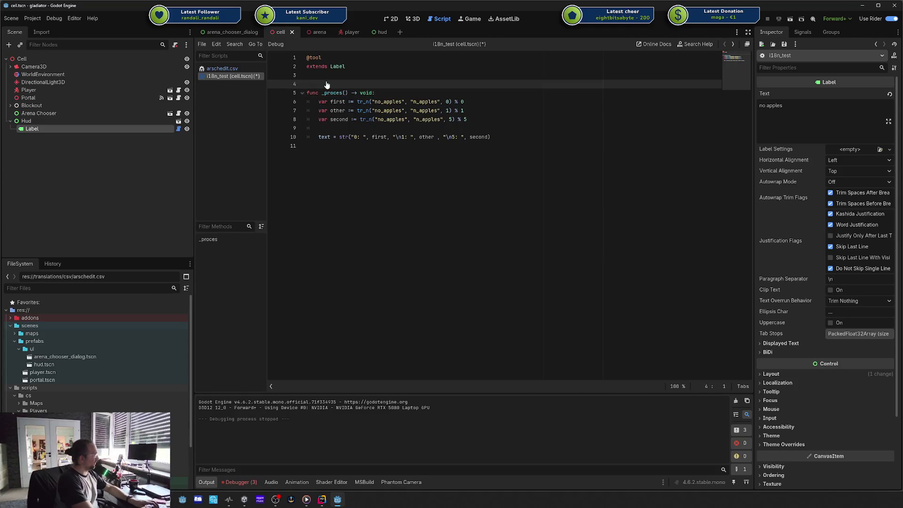
type("unc _pro")
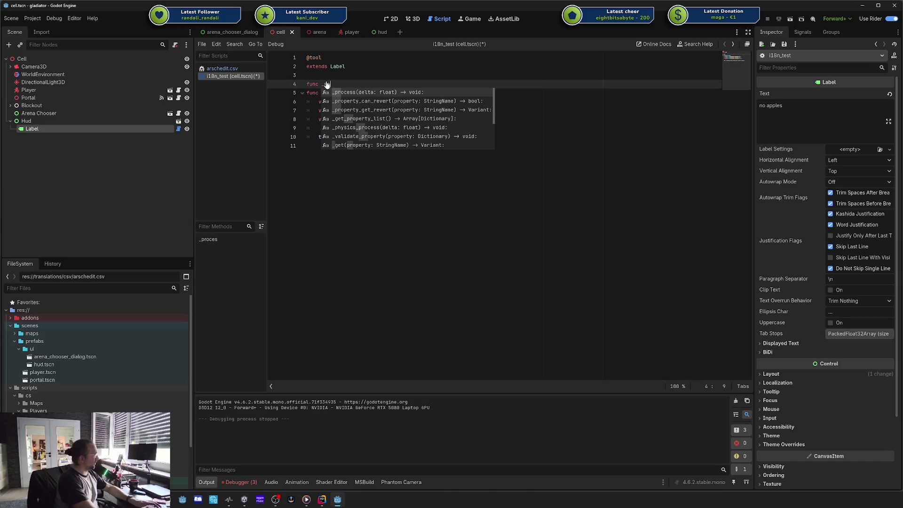
key("Return")
key("Down")
key("ctrl+shift+k")
- Save the i18n_test script and return to the cell scene's 2D view
key("ctrl+s")
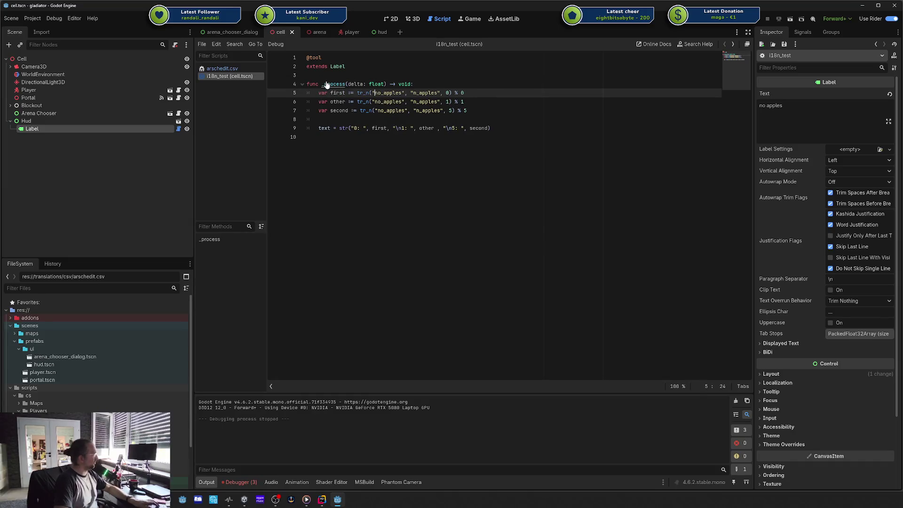
left_click(380, 33)
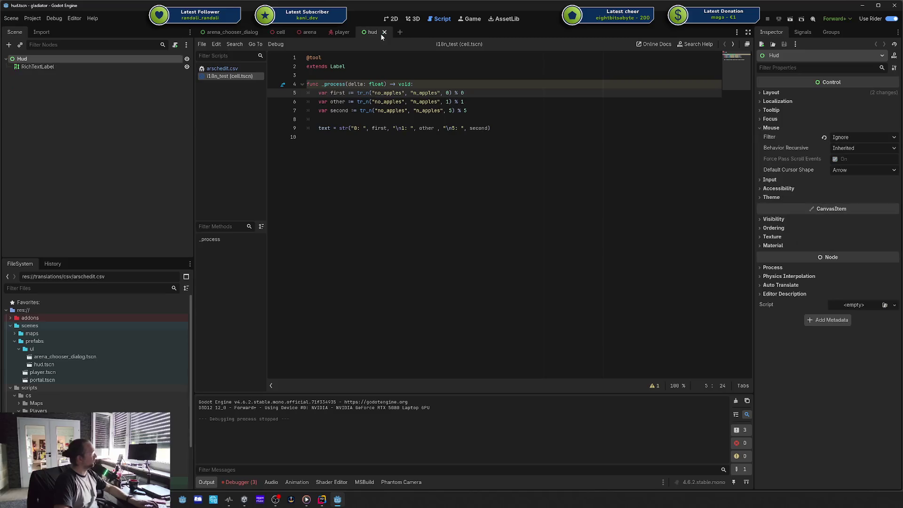
left_click(281, 32)
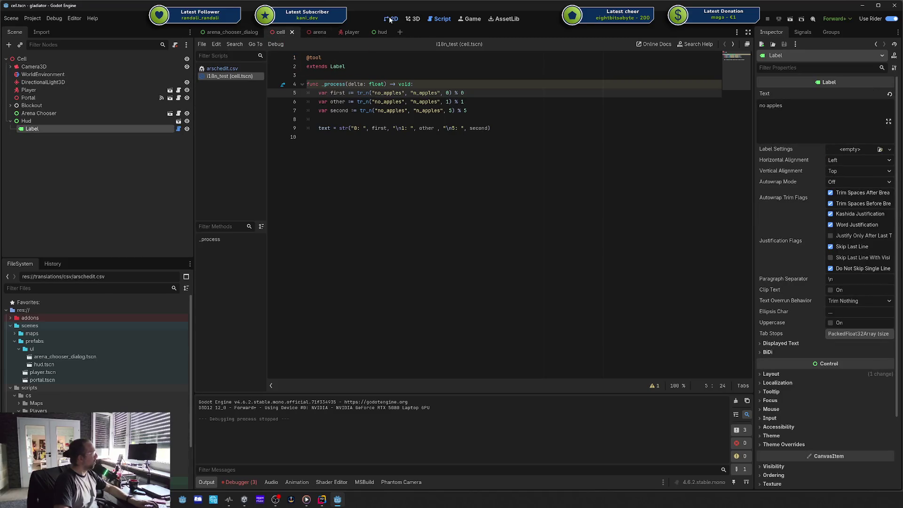
left_click(392, 19)
scroll(340, 63, "left", 3)
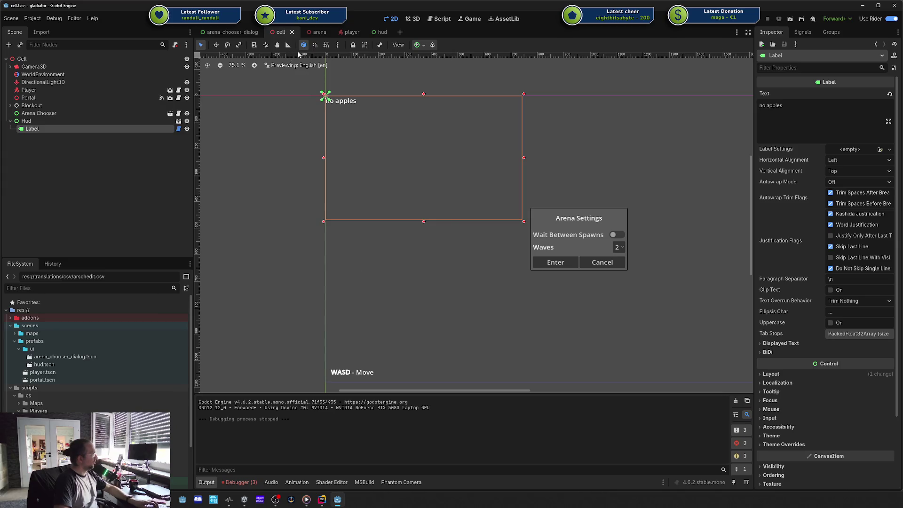
- Preview the scene translation in German, then switch the preview back to English
left_click(310, 66)
left_click(398, 45)
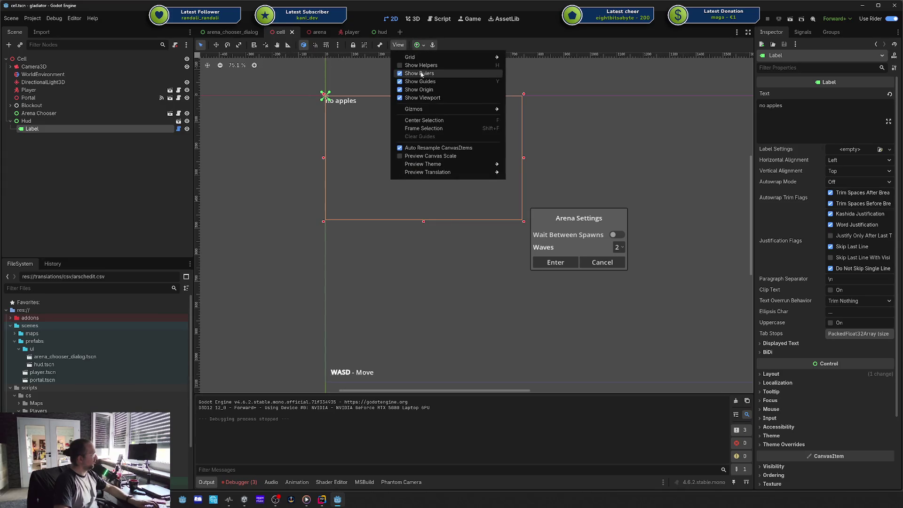
mouse_move(447, 172)
left_click(529, 183)
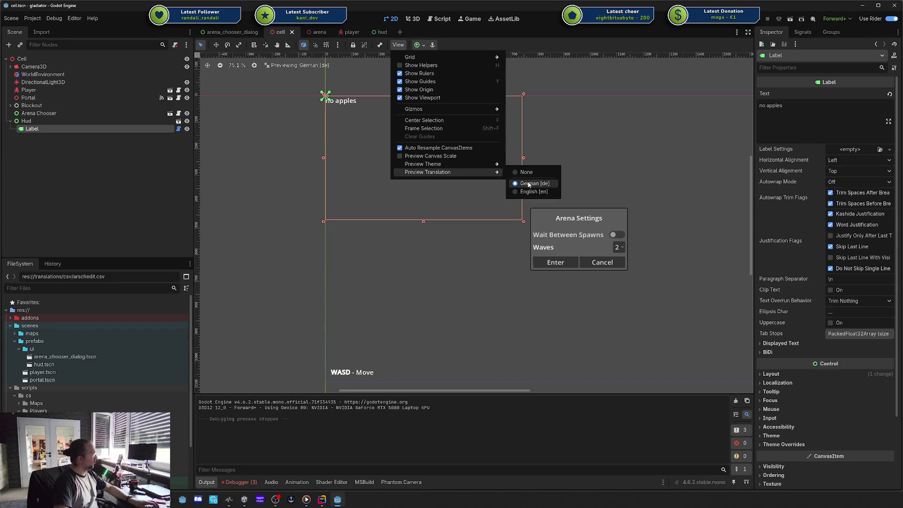
left_click(532, 192)
left_click(290, 151)
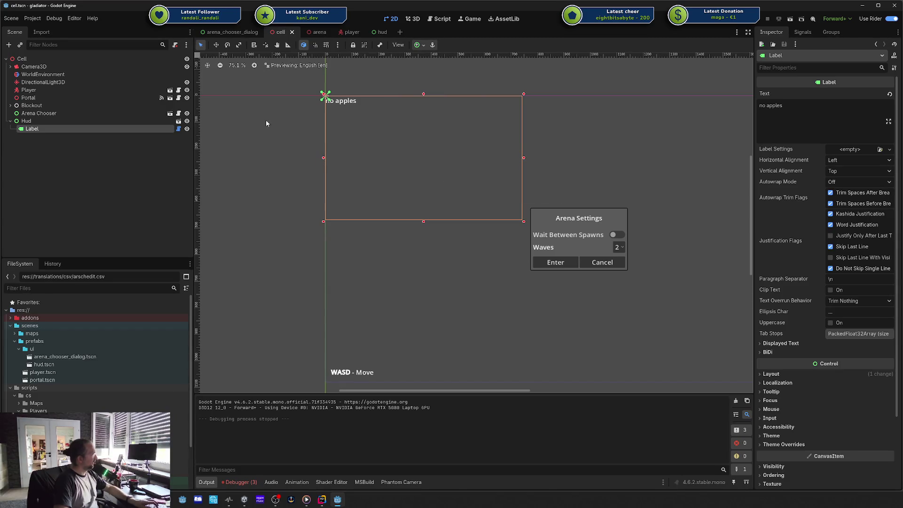
left_click(177, 129)
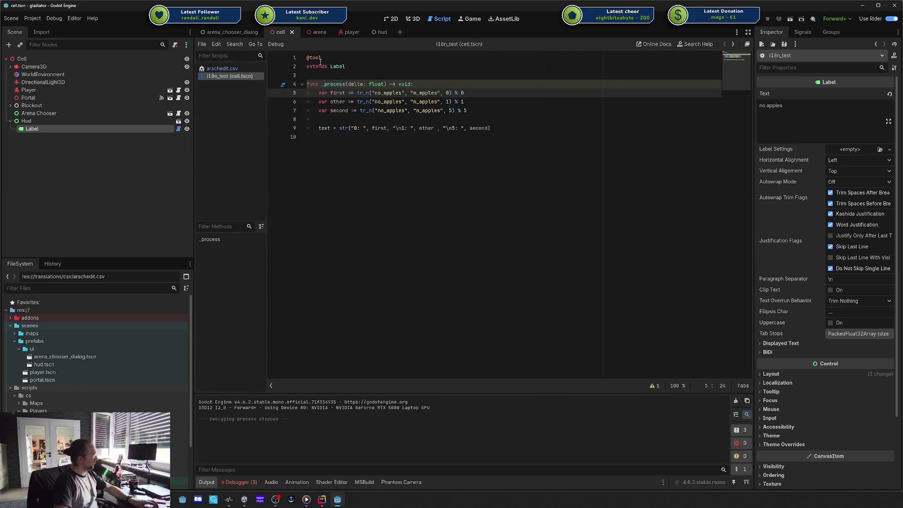
left_click(343, 67)
key("Home")
key("BackSpace")
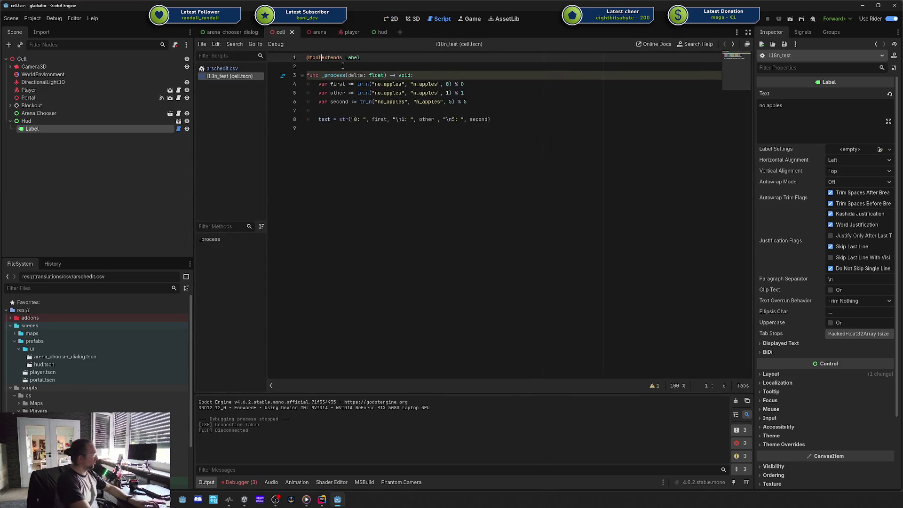
key("Down")
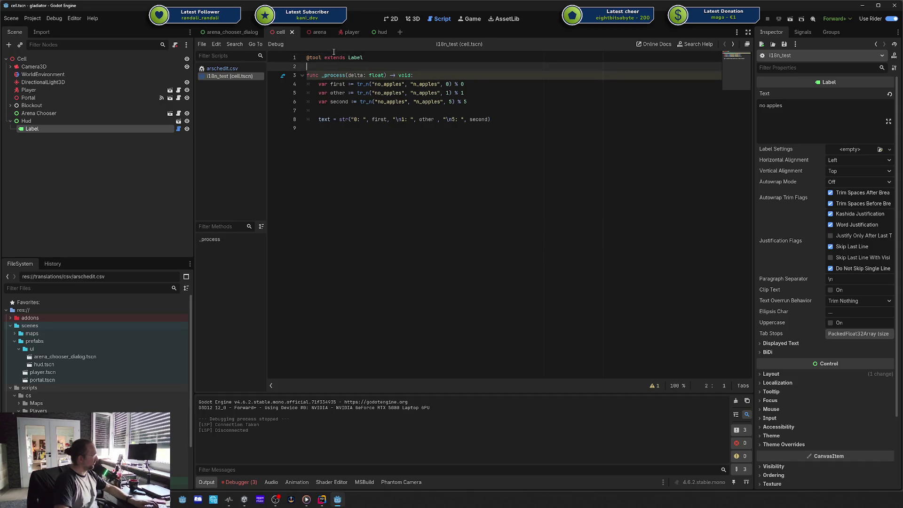
middle_click(283, 34)
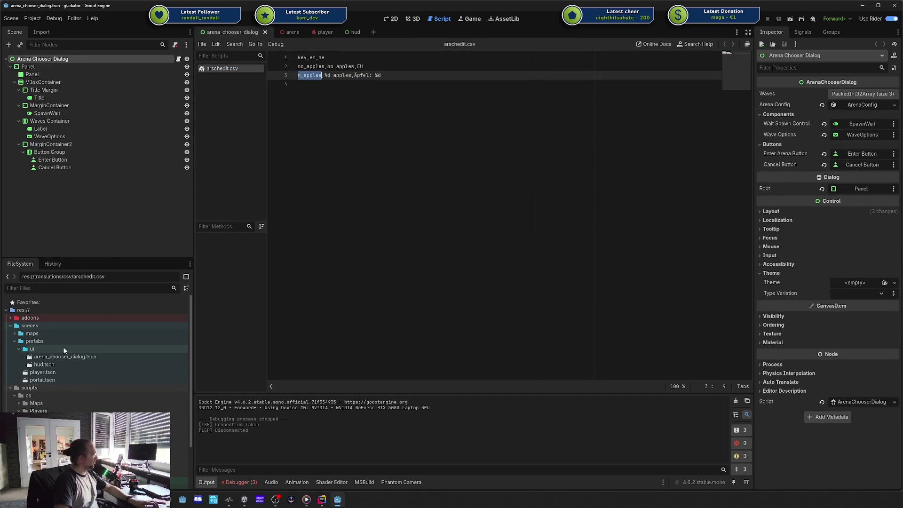
- Reopen cell.tscn in 2D with translation preview off, then jump to the first debugger error's line
double_click(47, 333)
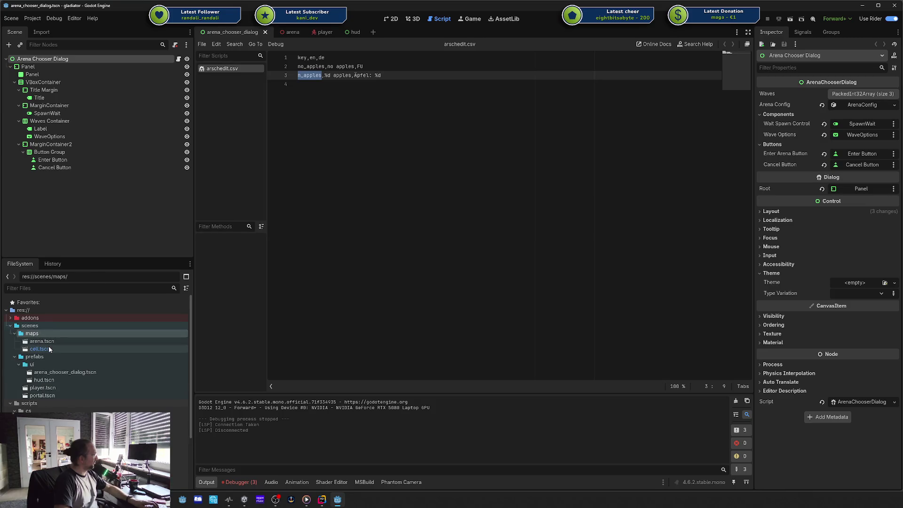
double_click(49, 349)
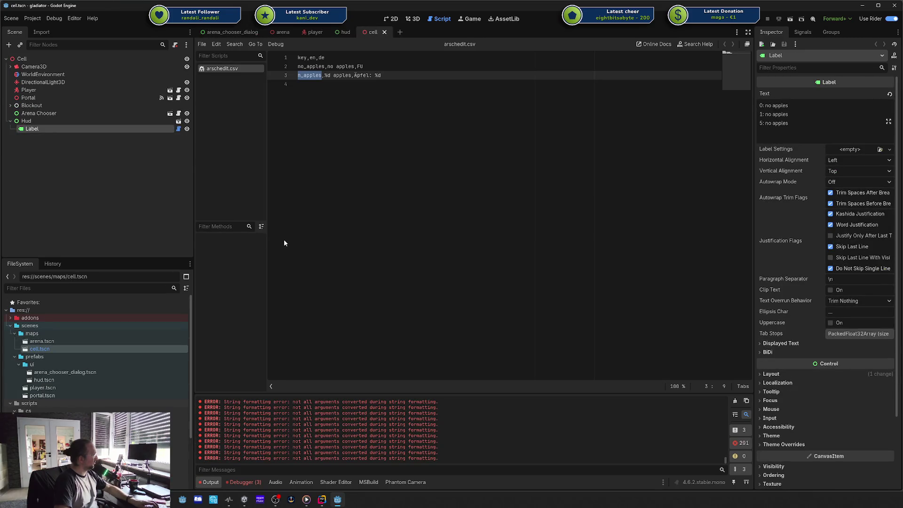
left_click(332, 190)
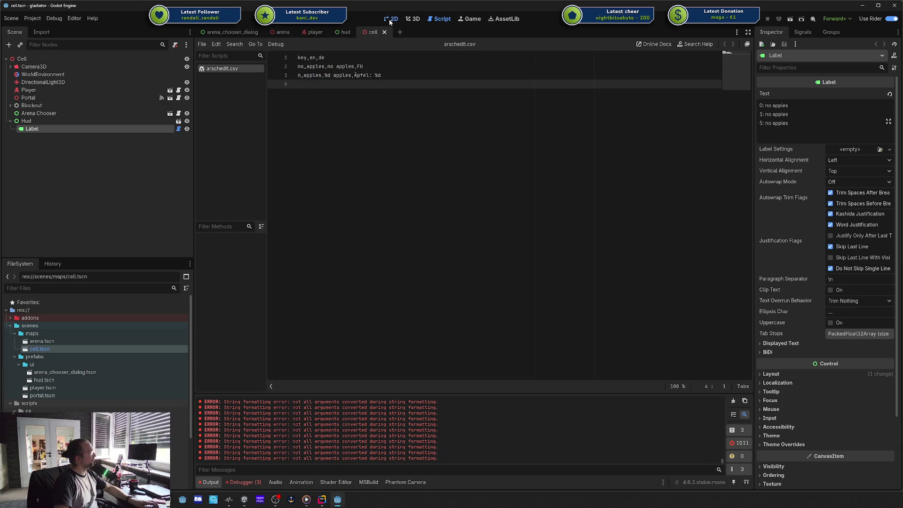
left_click(391, 19)
left_click(312, 65)
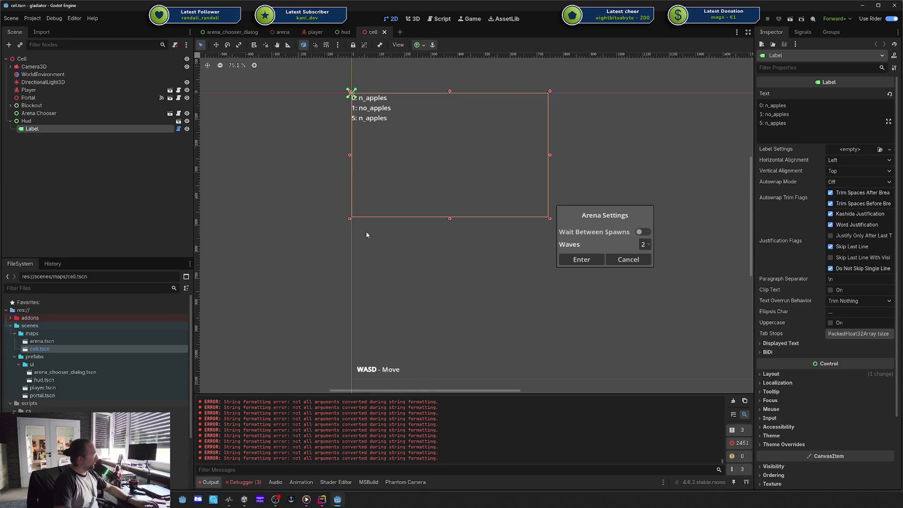
left_click(244, 482)
double_click(286, 421)
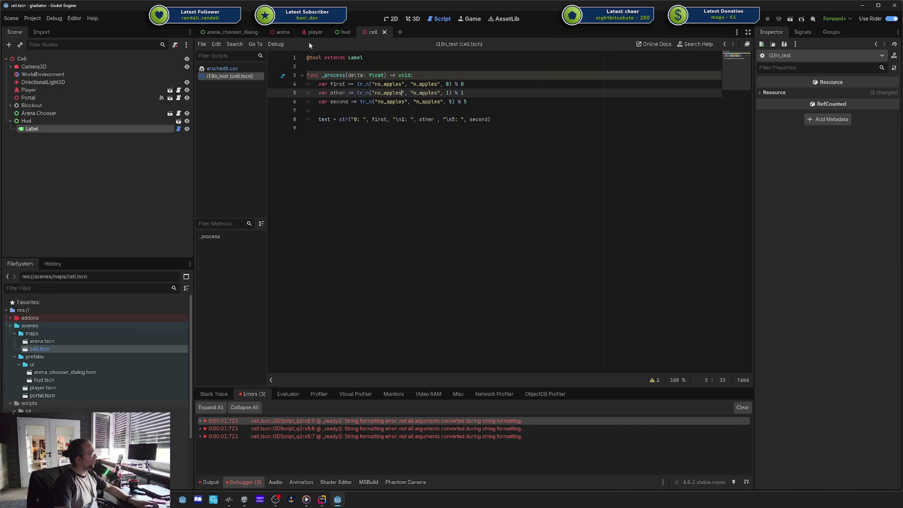
- In arschedit.csv, append ' %d' to 'no apples' and 'FU' on the no_apples row
left_click(234, 70)
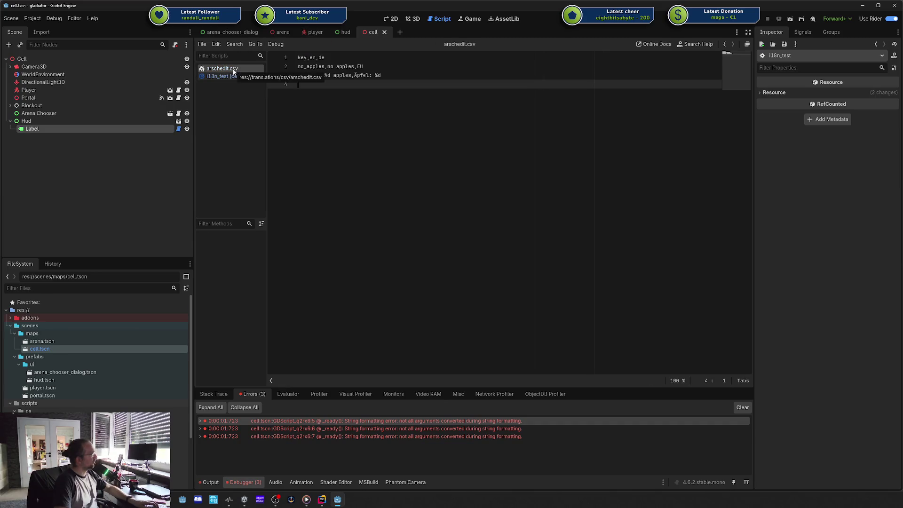
left_click(229, 76)
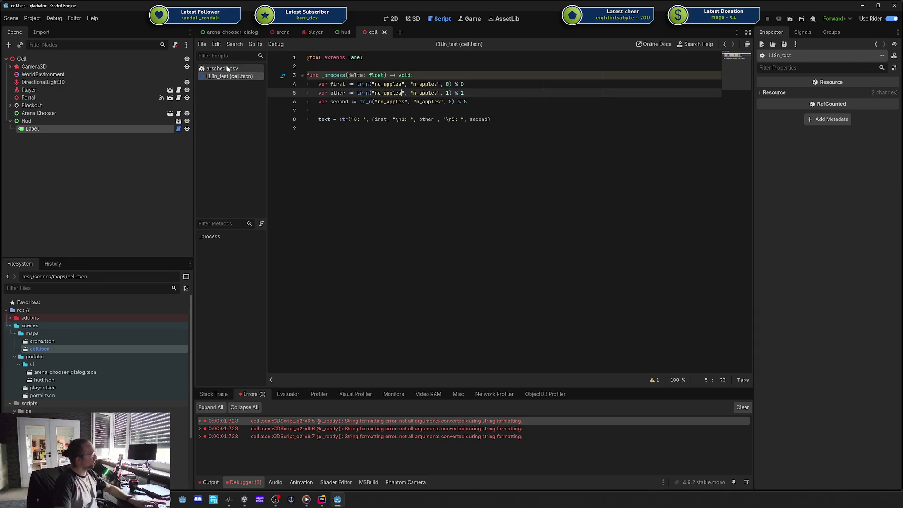
left_click(228, 69)
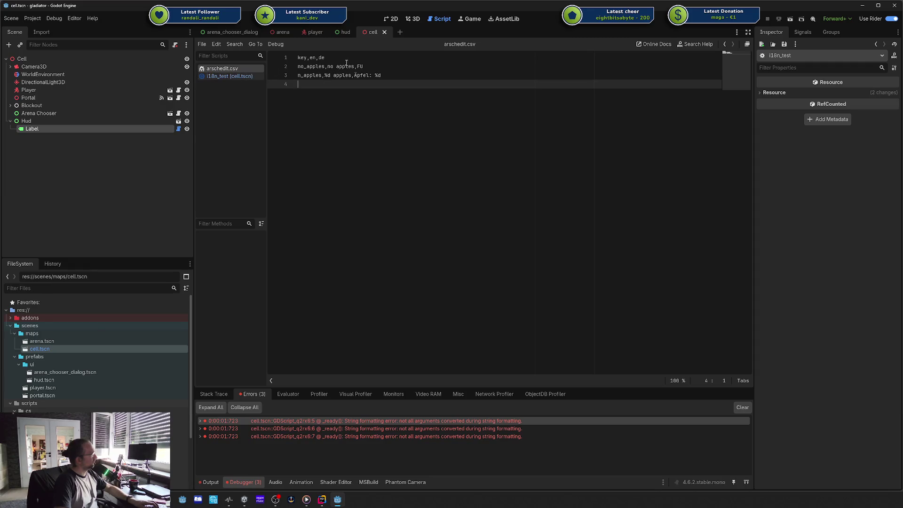
left_click(355, 66)
type("%d")
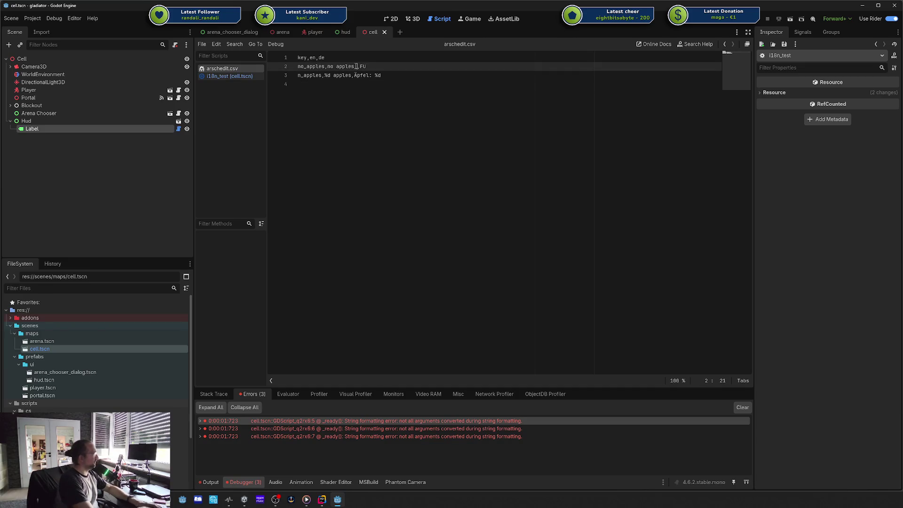
key("End")
type("%d")
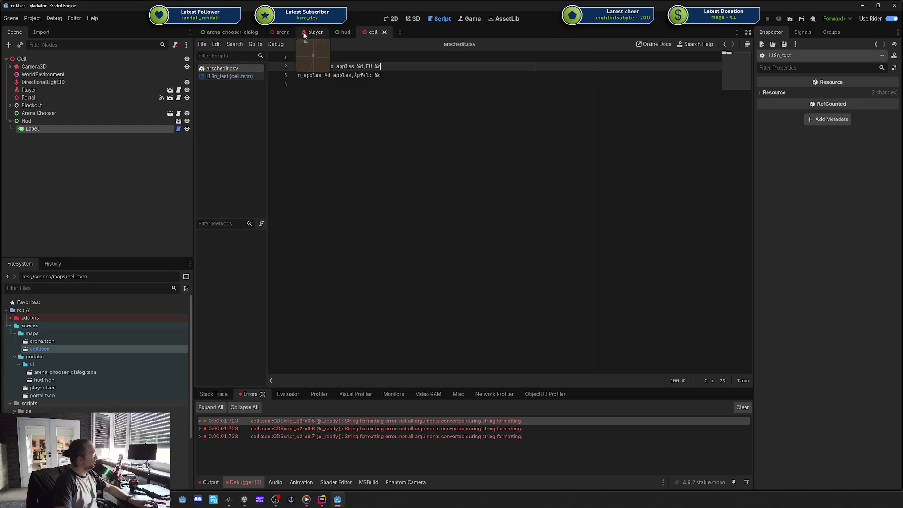
left_click(393, 18)
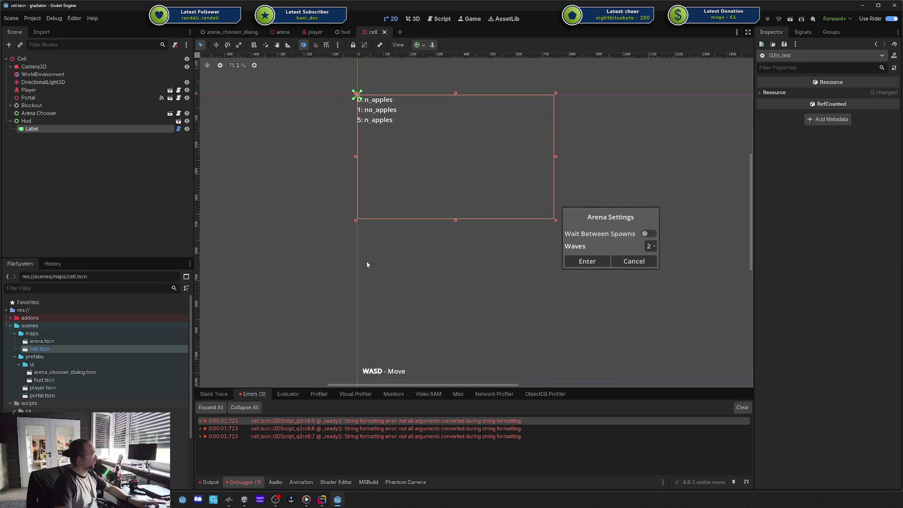
- Close and reopen the cell scene with a cleared output log
left_click(218, 481)
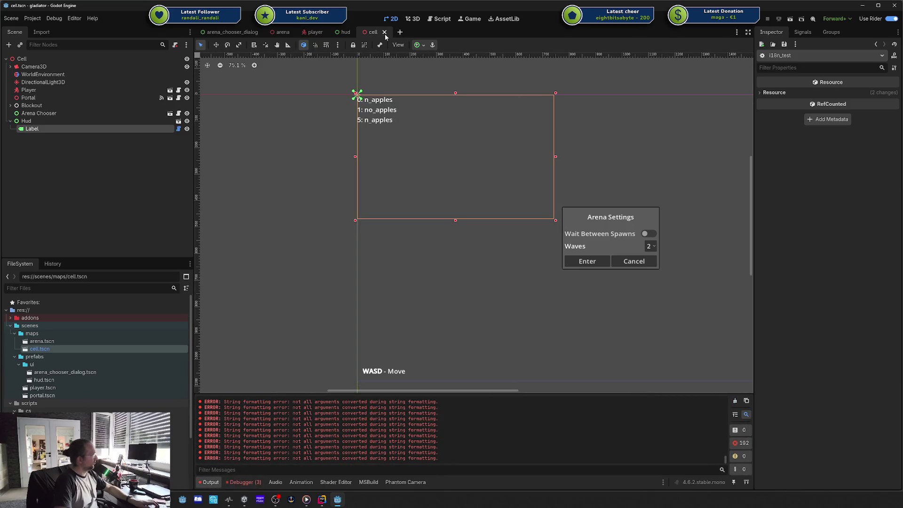
left_click(344, 32)
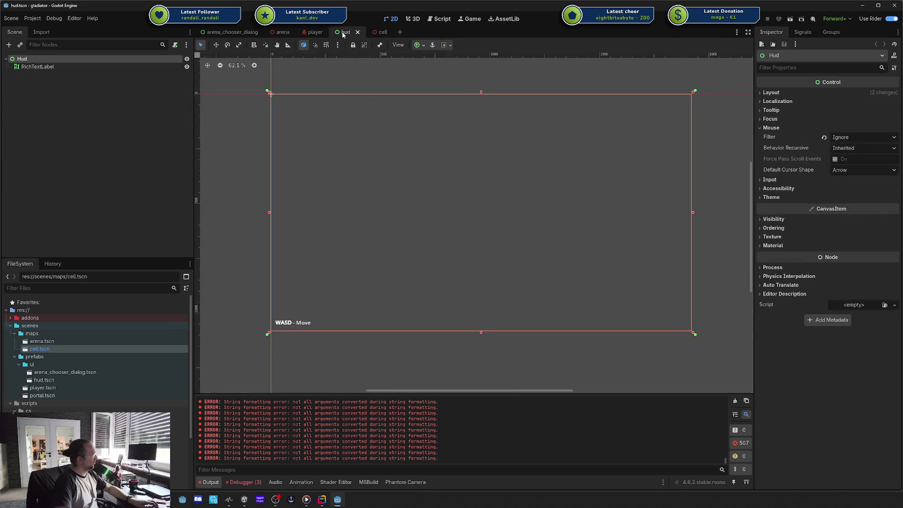
left_click(377, 33)
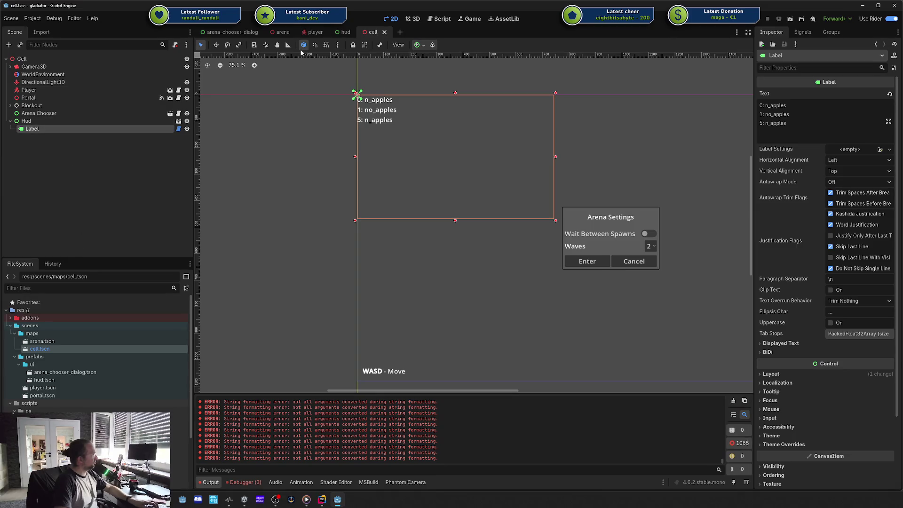
left_click(384, 31)
left_click(743, 400)
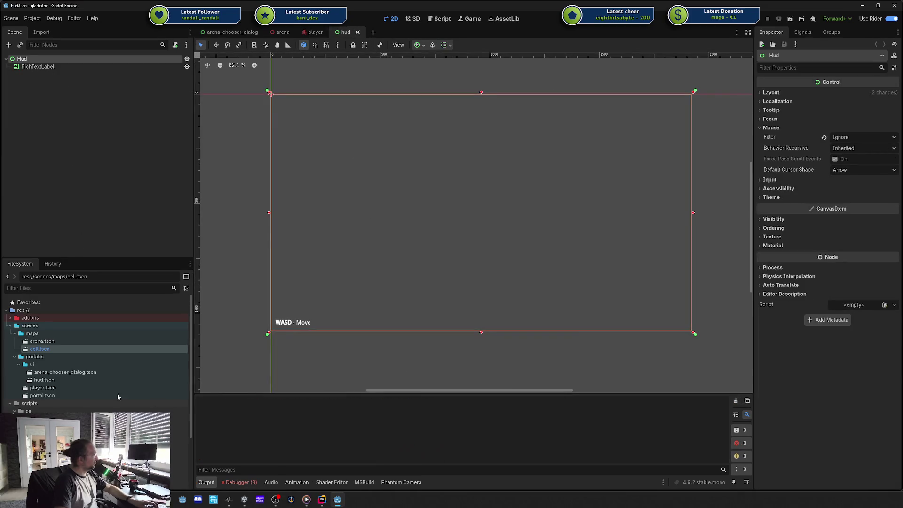
double_click(66, 349)
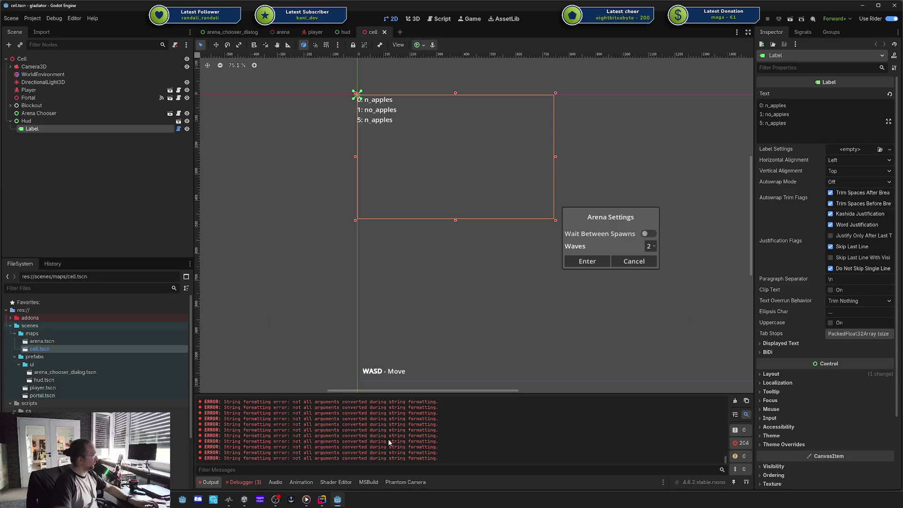
- Check the no_apples and n_apples keys on the failing line 5, then compare arschedit.csv in Rider
left_click(244, 482)
double_click(389, 421)
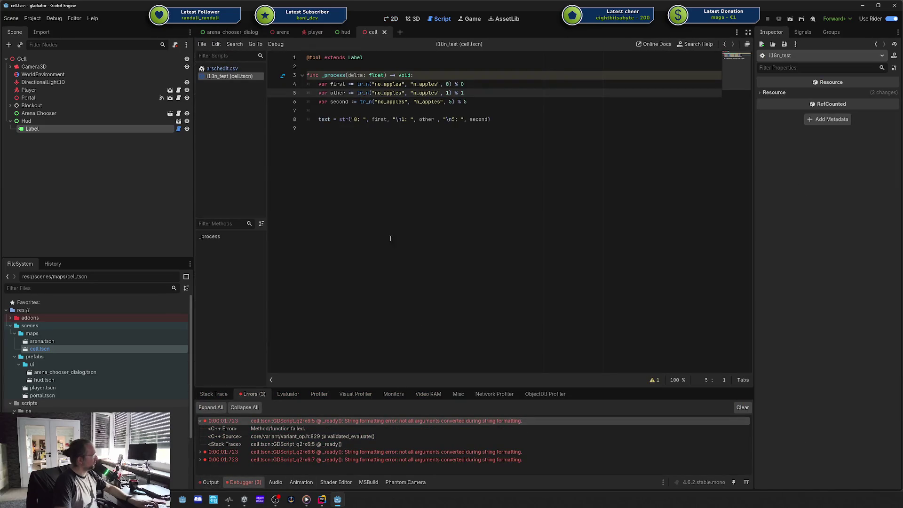
double_click(385, 92)
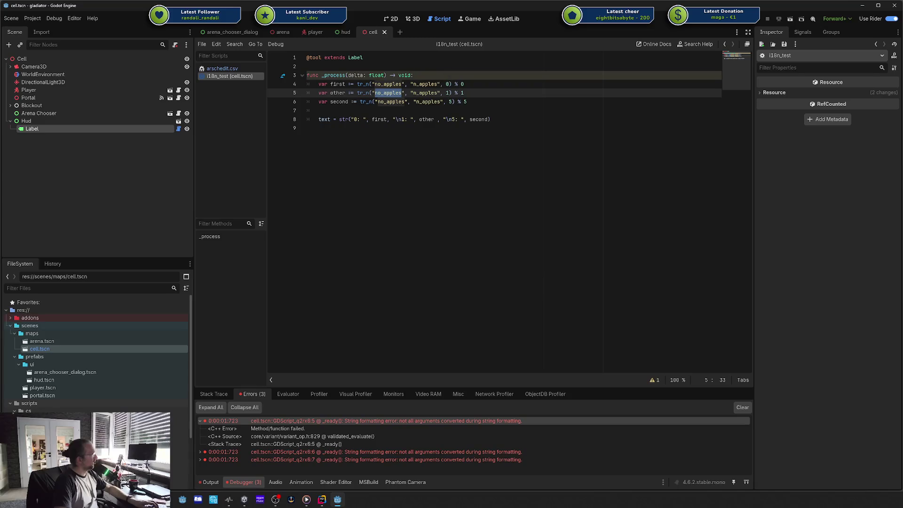
double_click(425, 93)
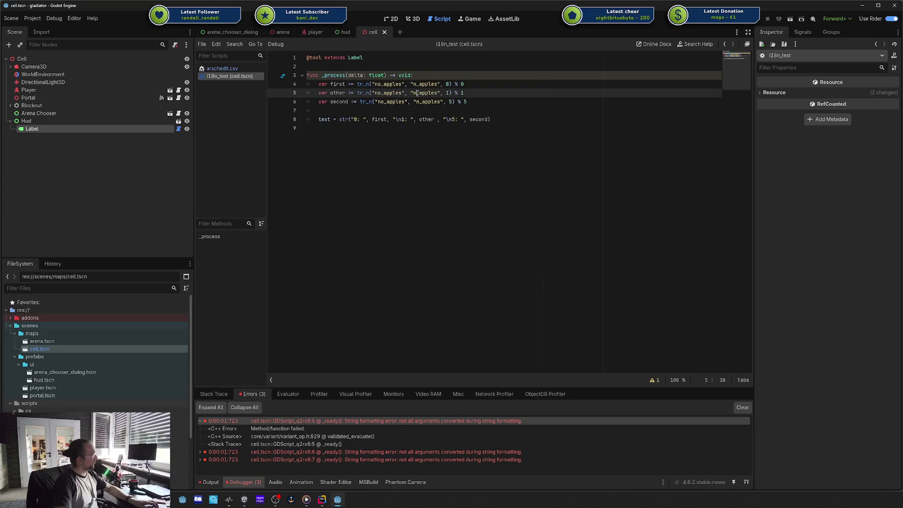
left_click(203, 69)
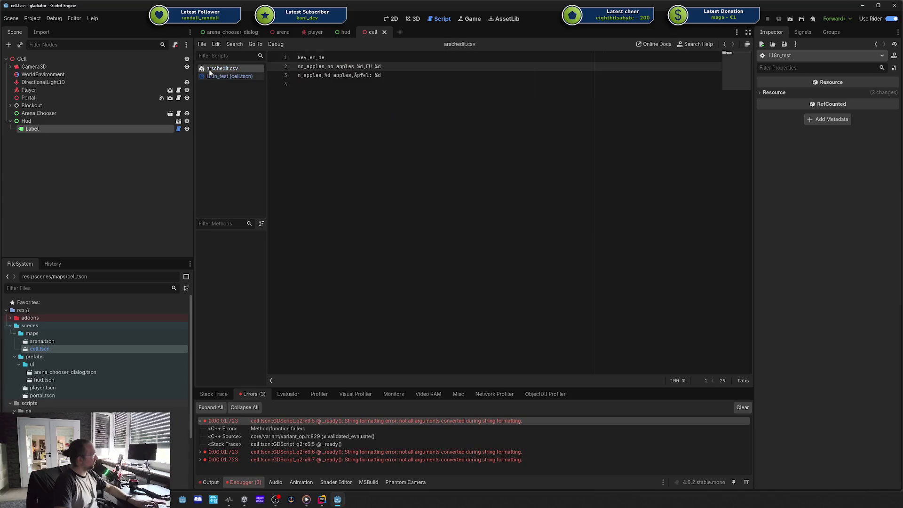
left_click(369, 93)
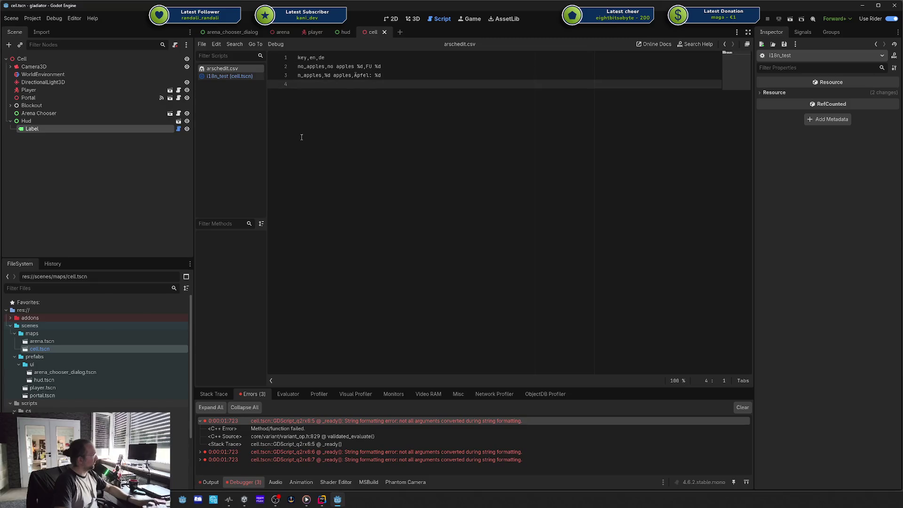
key("alt+Tab")
key("alt+Tab")
key("alt+Tab")
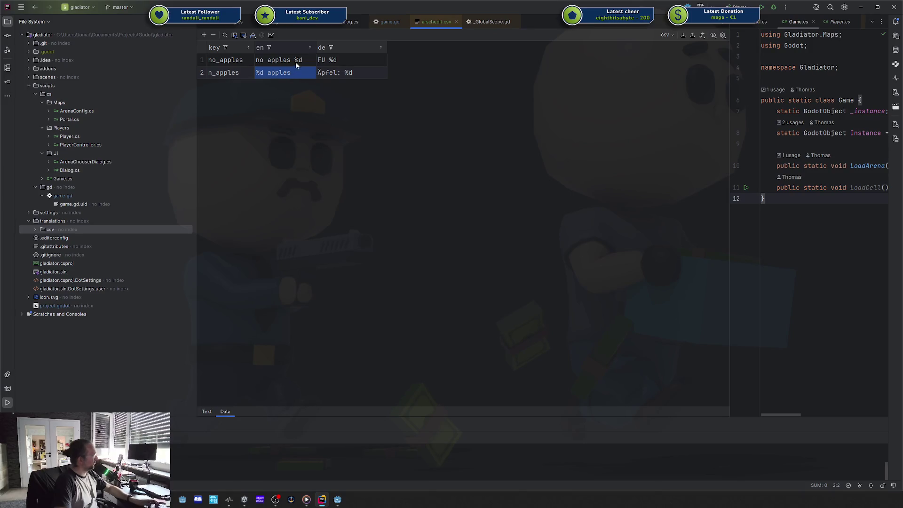
key("alt+Tab")
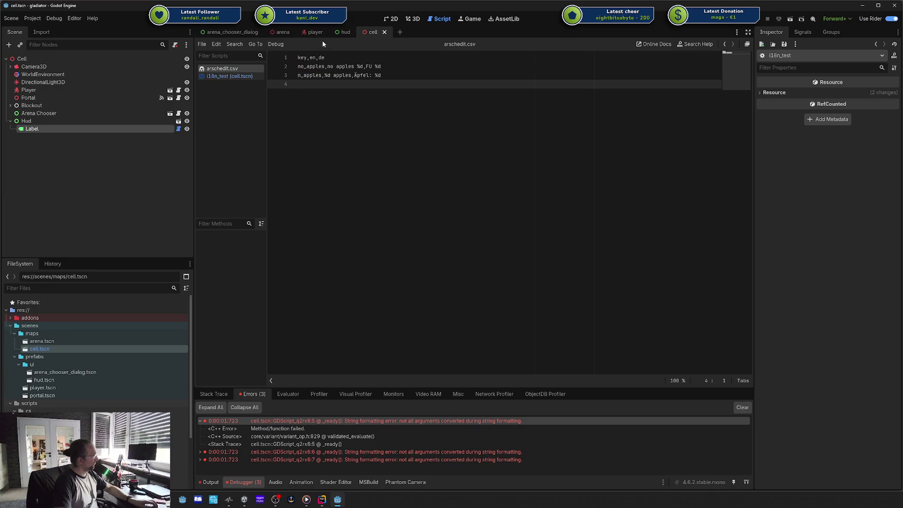
- Bring the i18n_test (cell.tscn) script back up in the script editor
left_click(235, 77)
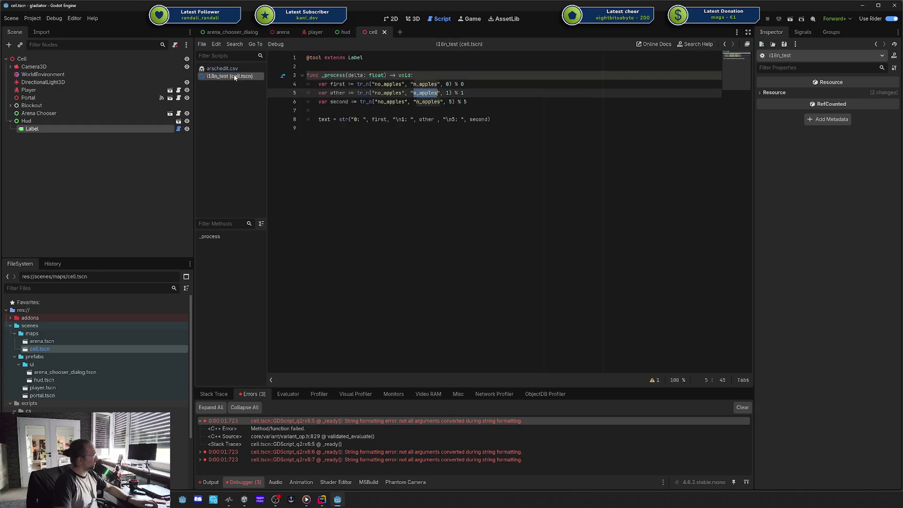
- Reload the gladiator project via Project > Reload Current Project
left_click(356, 75)
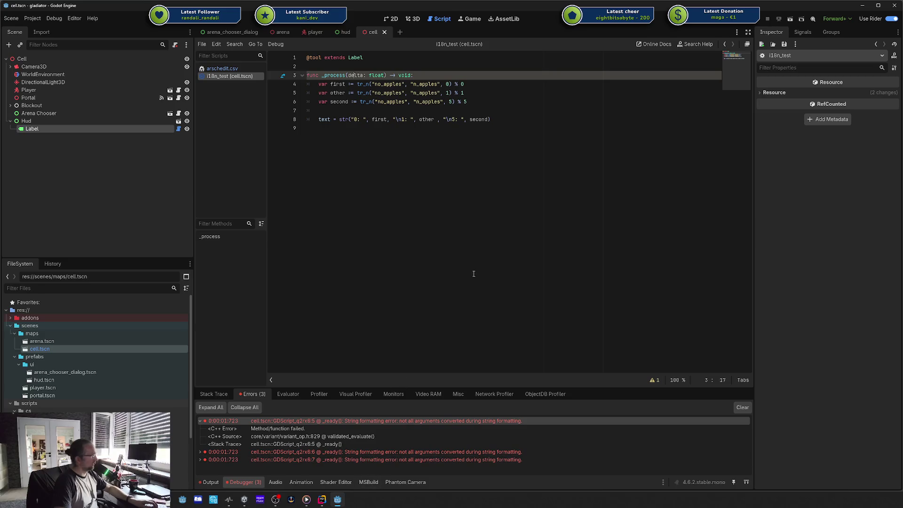
left_click(32, 17)
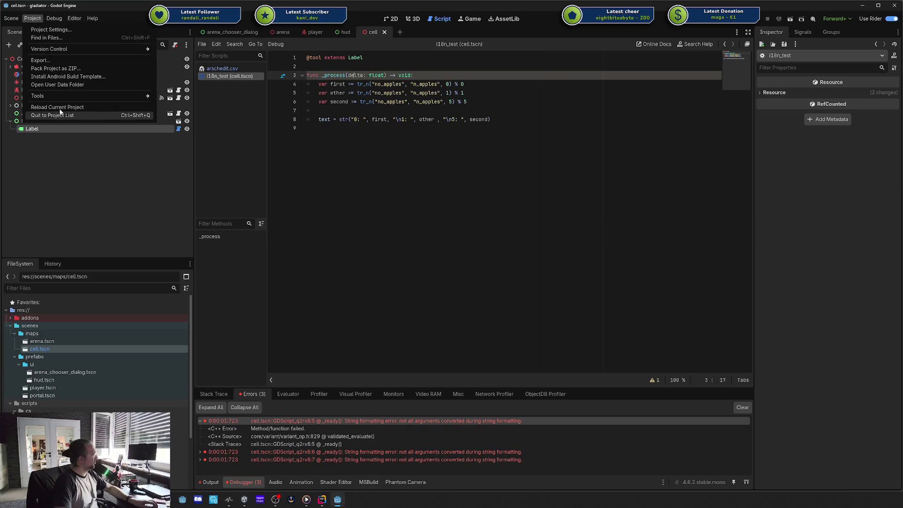
left_click(51, 116)
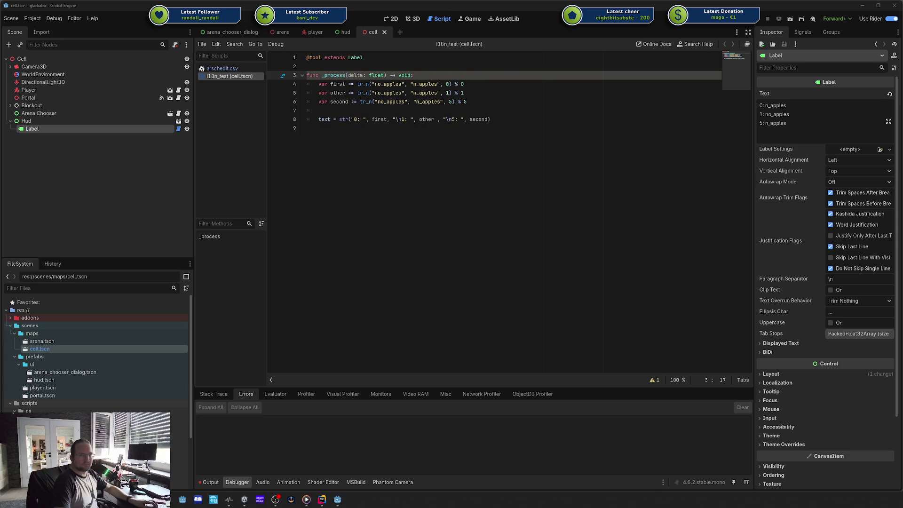
left_click(704, 157)
- Delete the stray character on line 9, then view the cell scene's 2D layout beside the output log
key("BackSpace")
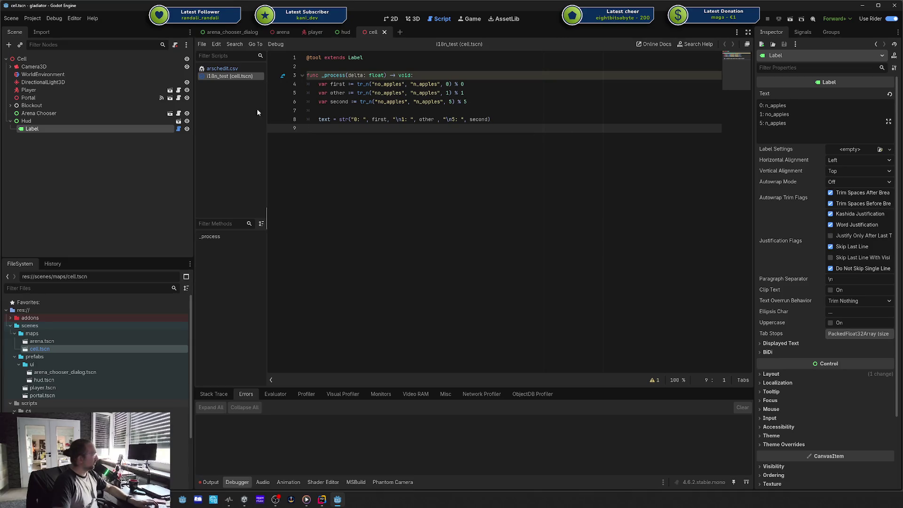
left_click(210, 482)
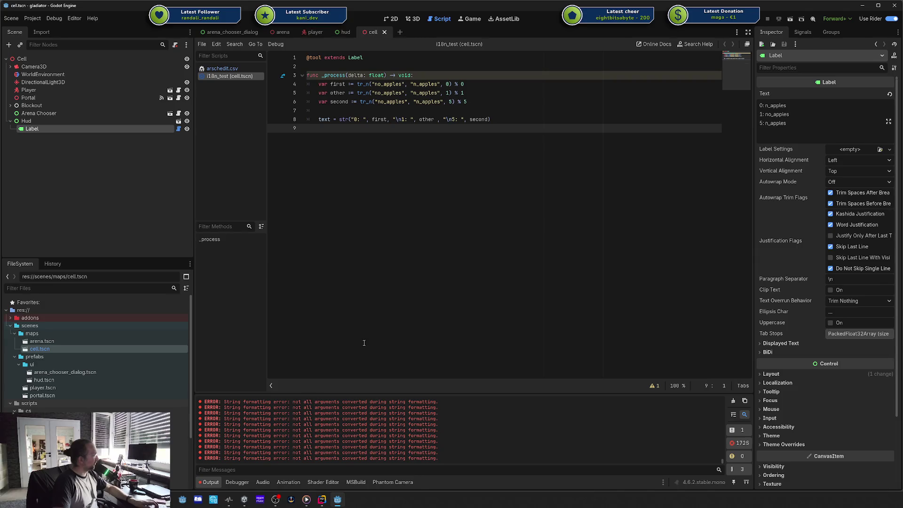
left_click(392, 20)
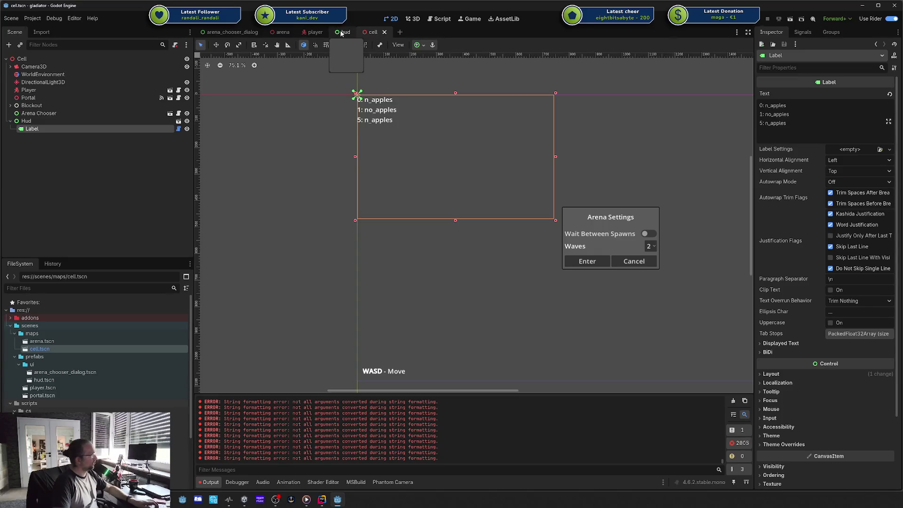
left_click(341, 32)
left_click(371, 32)
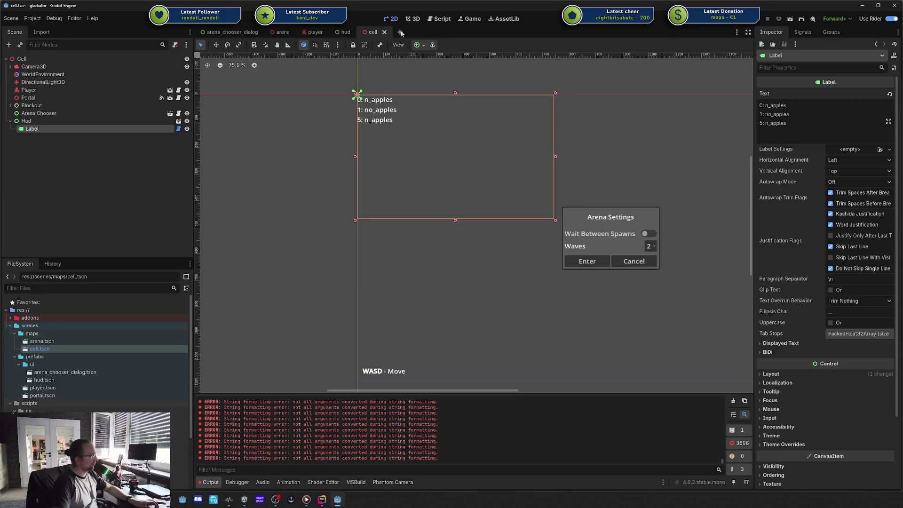
- Review the Debugger's error list, return to Output, and launch the game to test translations
left_click(236, 482)
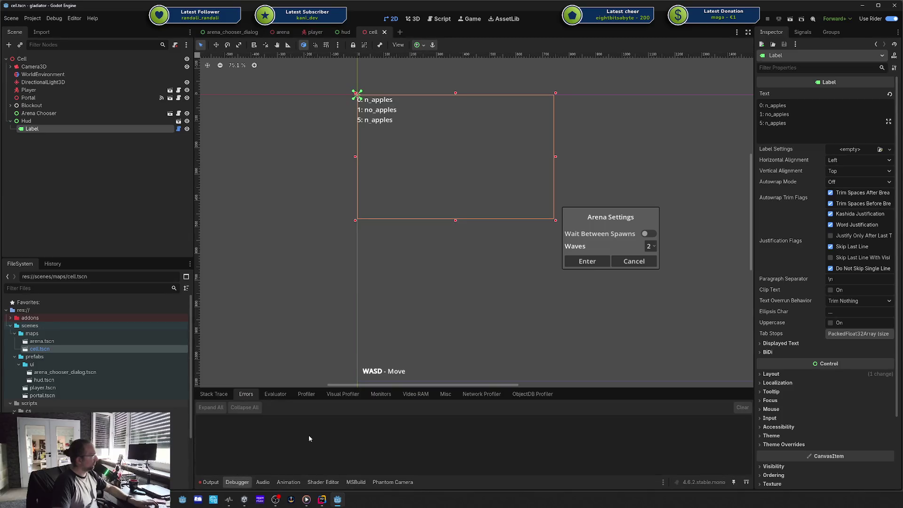
left_click(210, 482)
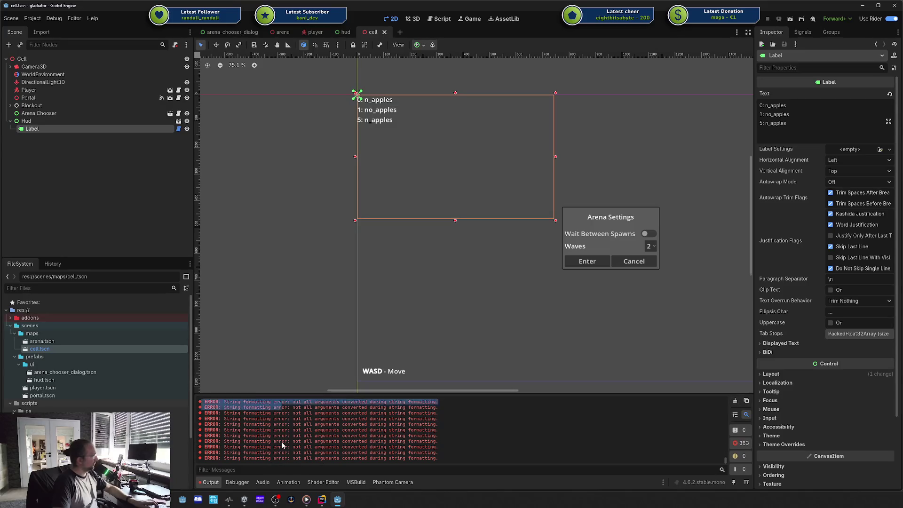
left_click(764, 17)
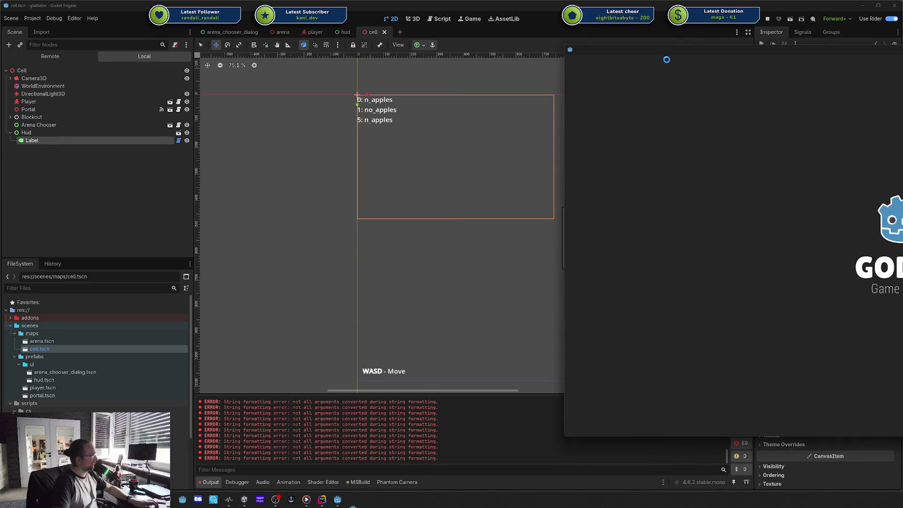
- Move the game window left to see FU 0, FU 1 and FU 5, then stop it
left_click_drag(675, 49, 442, 80)
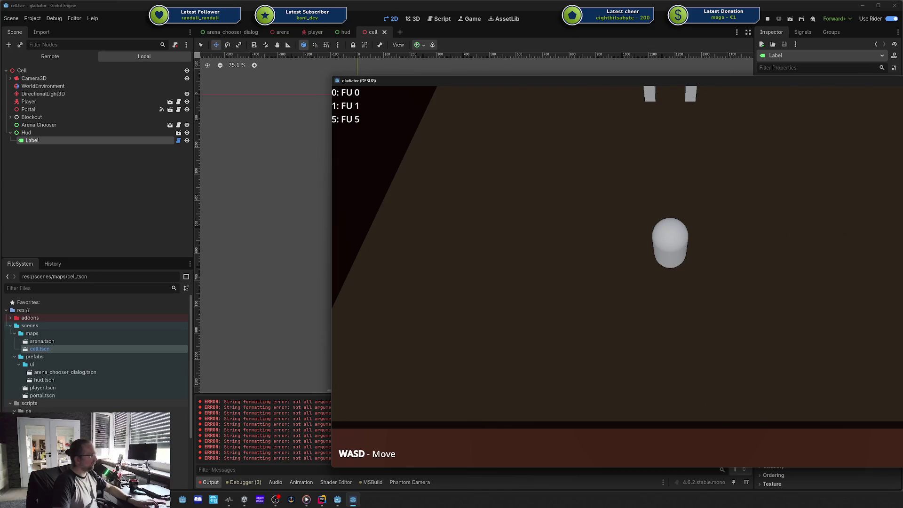
key("F8")
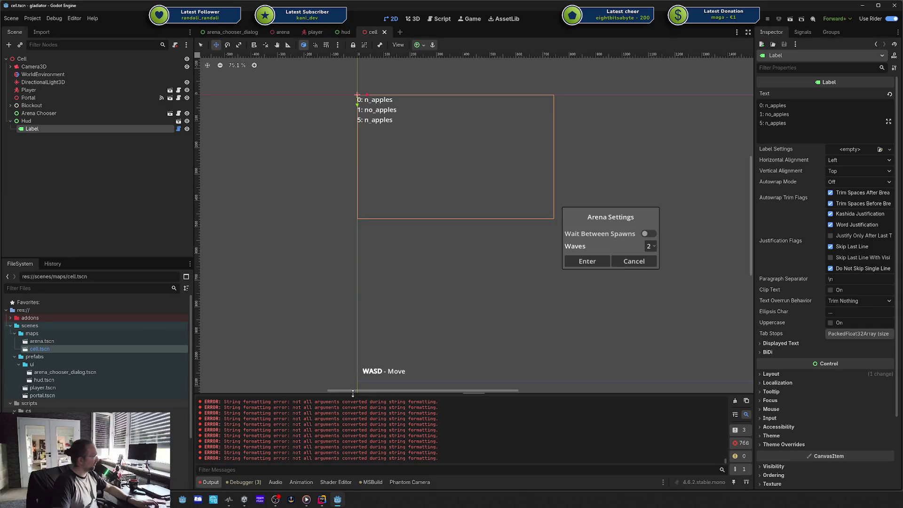
left_click(347, 33)
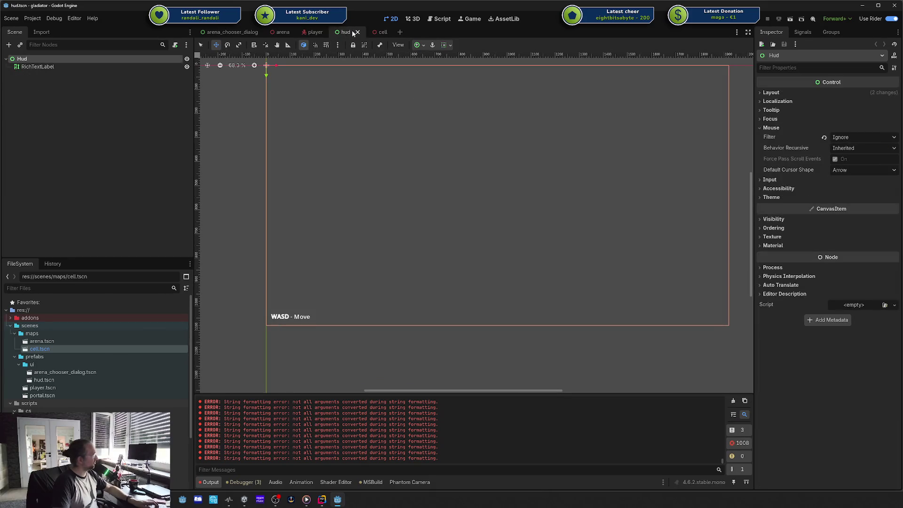
left_click(378, 32)
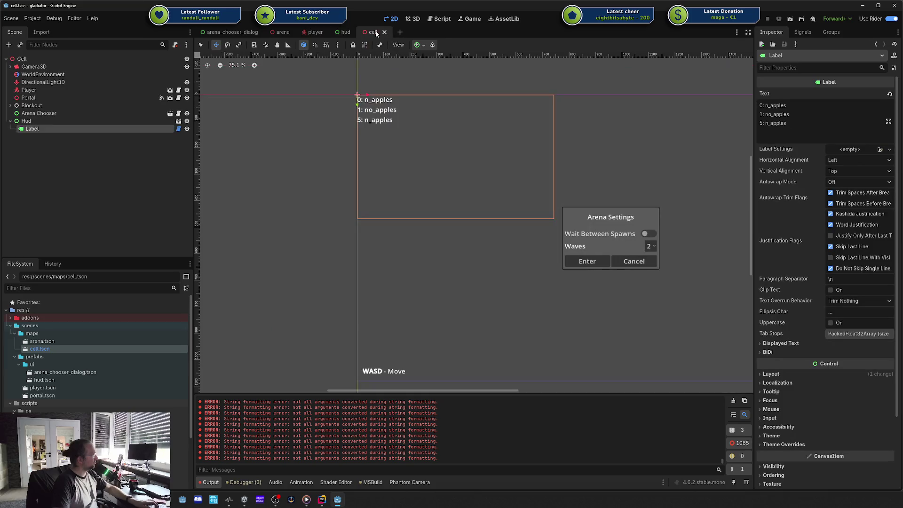
- Flip through the arena, hud and cell scenes, then reopen the Label's i18n_test script at line 5
left_click(281, 33)
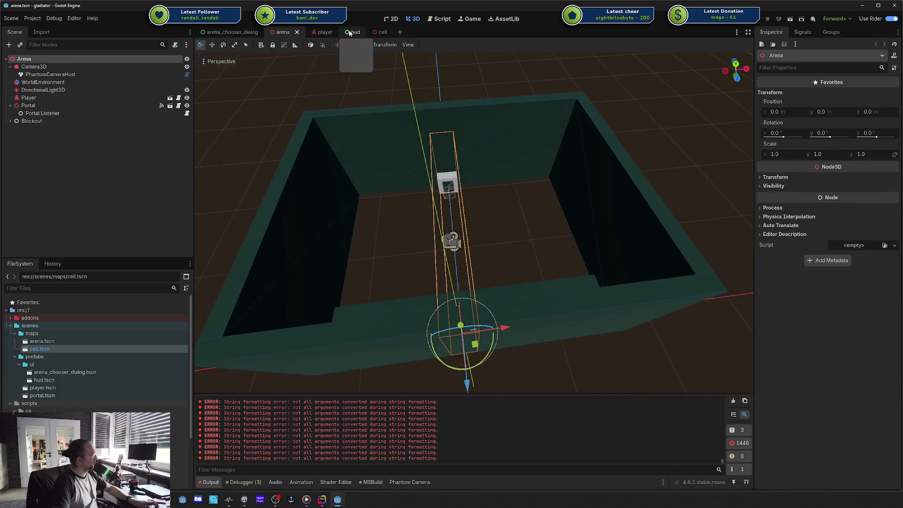
left_click(346, 33)
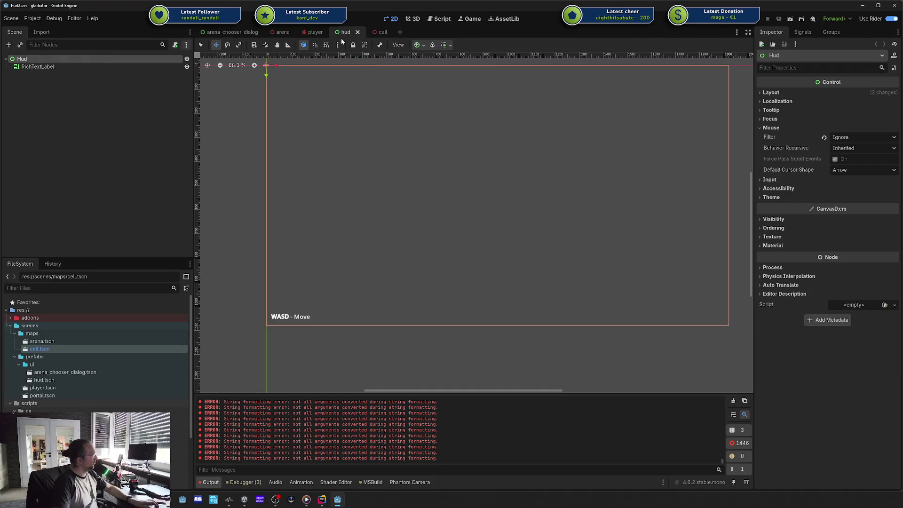
left_click(383, 33)
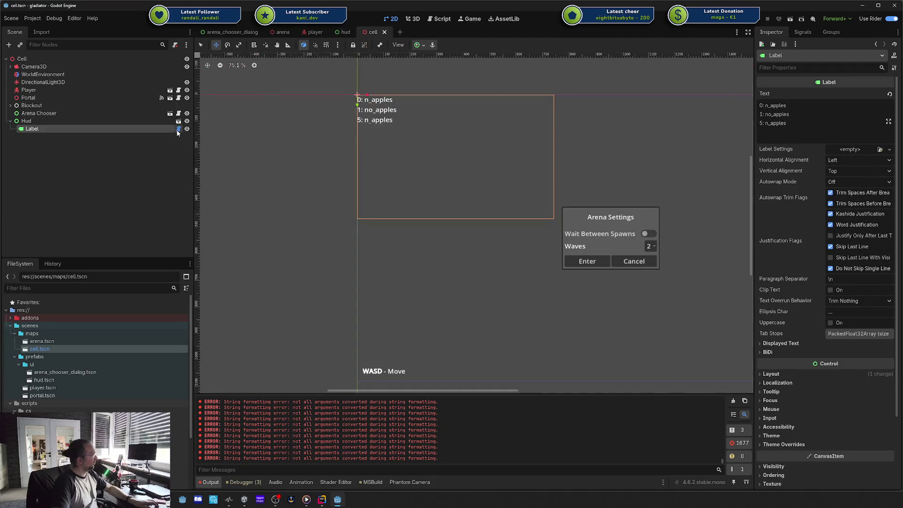
left_click(178, 128)
left_click(480, 97)
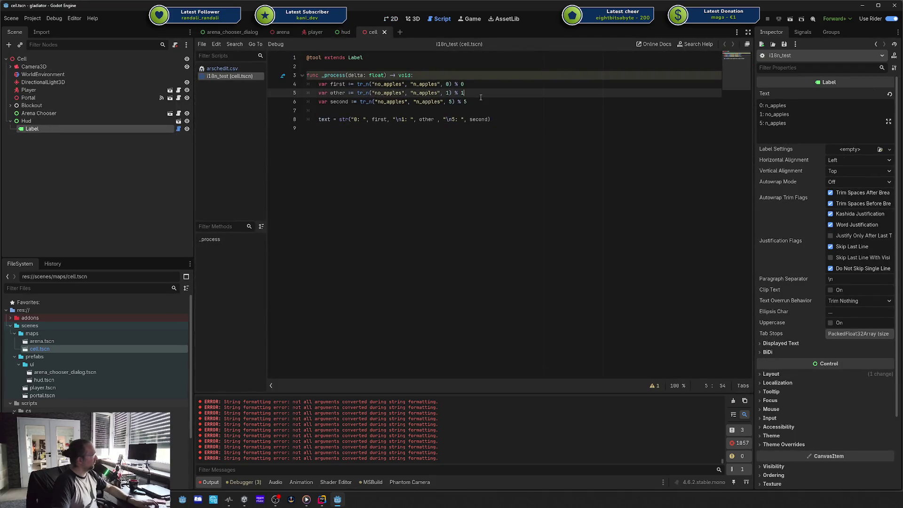
- Insert # after the zero-apples tr_n call on line 4 to comment out its % 0 formatting
double_click(426, 119)
left_click(466, 93)
left_click(452, 84)
type("#")
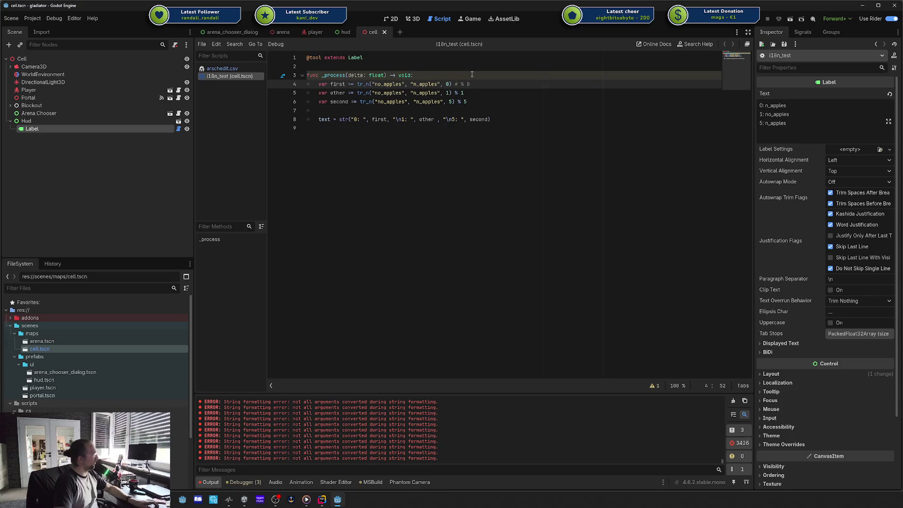
- Run and stop the game to test the edit, then return to the cell scene's 2D view
left_click(767, 18)
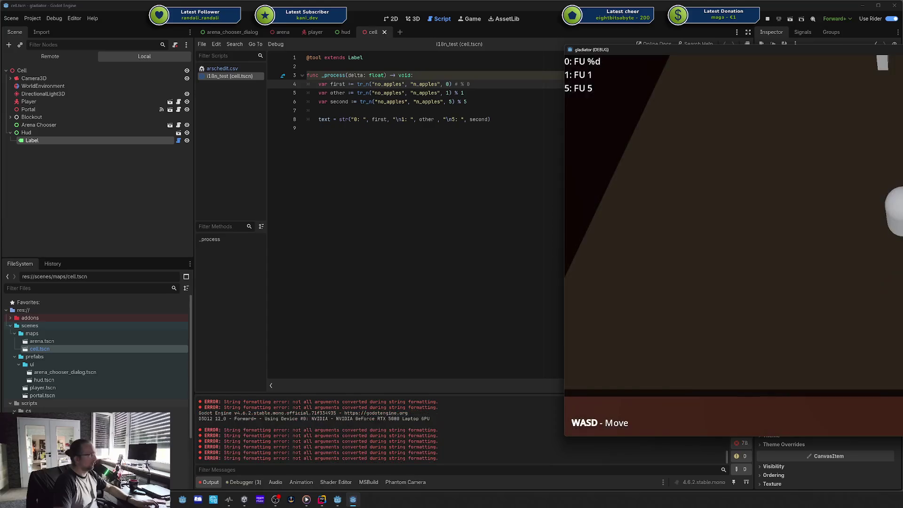
key("F8")
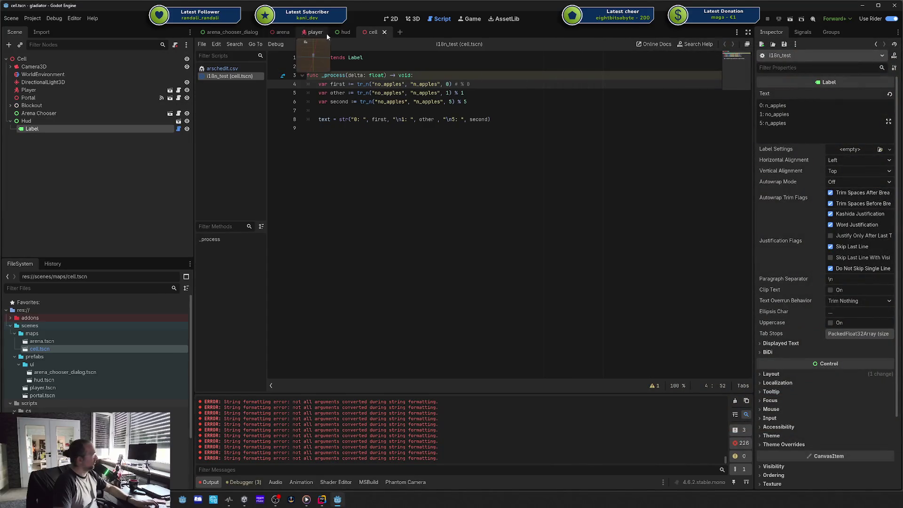
left_click(345, 32)
left_click(380, 32)
left_click(388, 19)
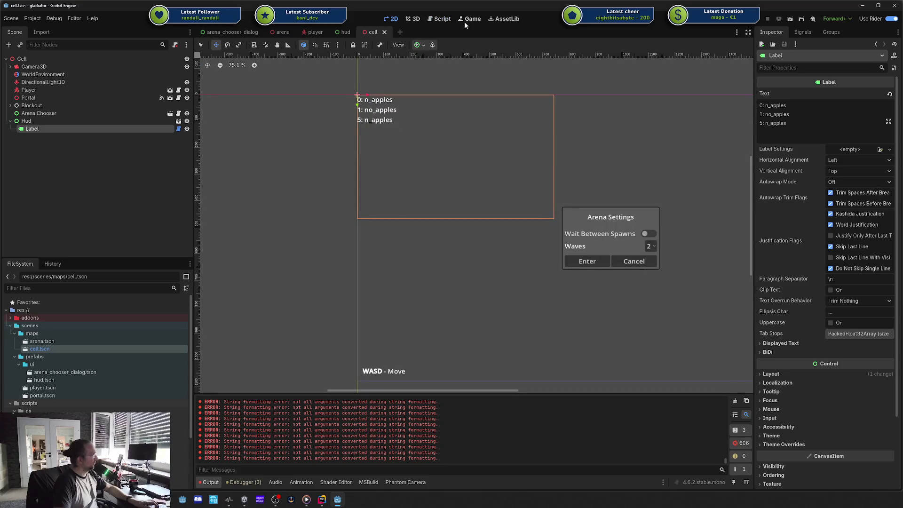
left_click(398, 45)
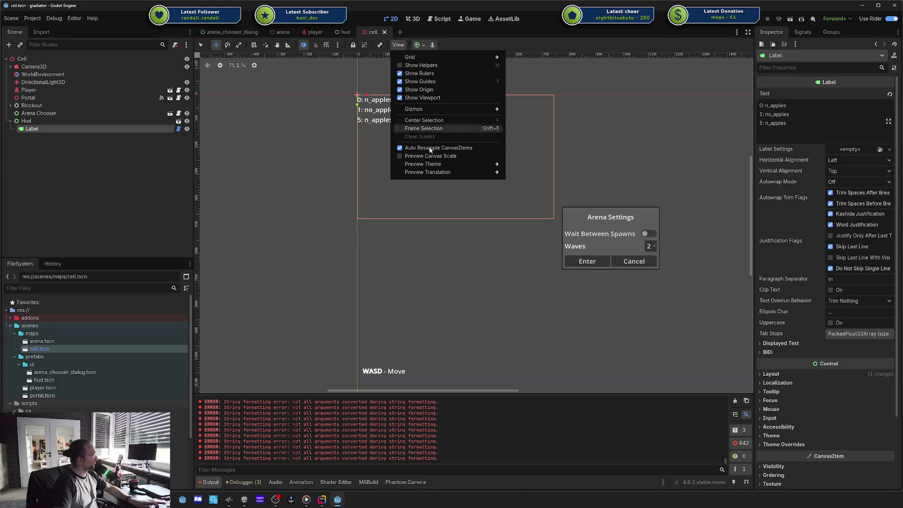
- Set Preview Translation to German [de], briefly comparing it against English
mouse_move(427, 172)
left_click(536, 184)
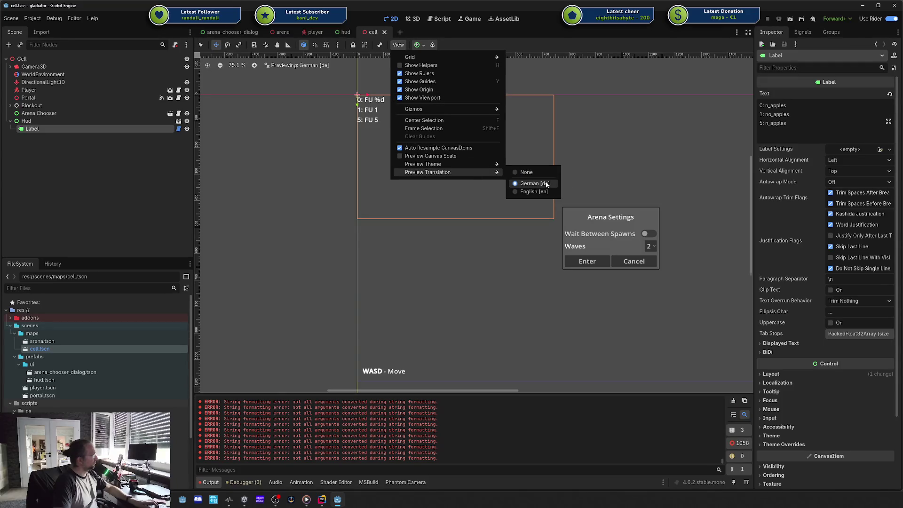
left_click(538, 192)
left_click(536, 185)
left_click(333, 164)
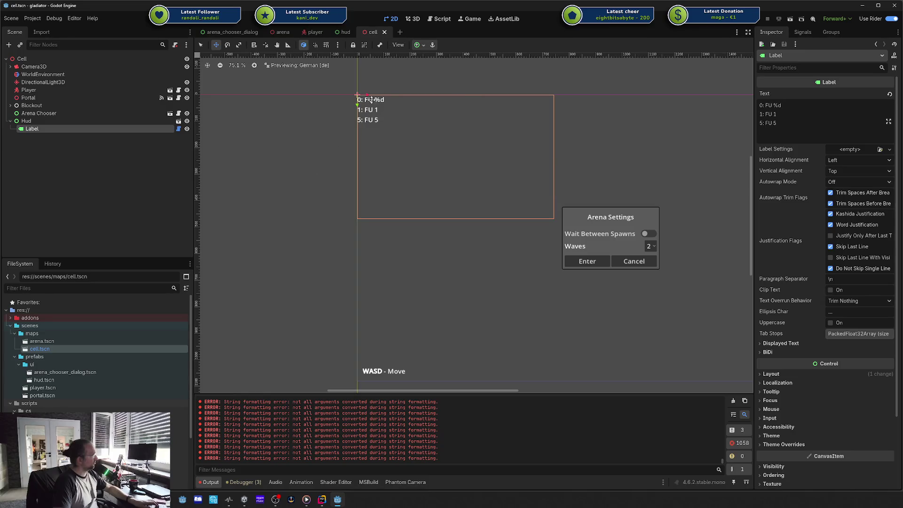
left_click(428, 22)
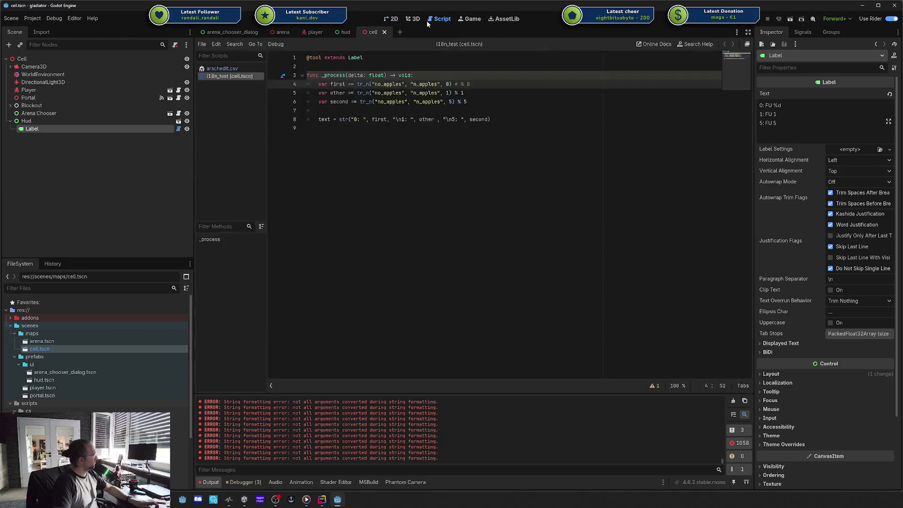
- Add # before the % 1 and % 5 formatting on lines 5 and 6 and save the script
left_click(449, 93)
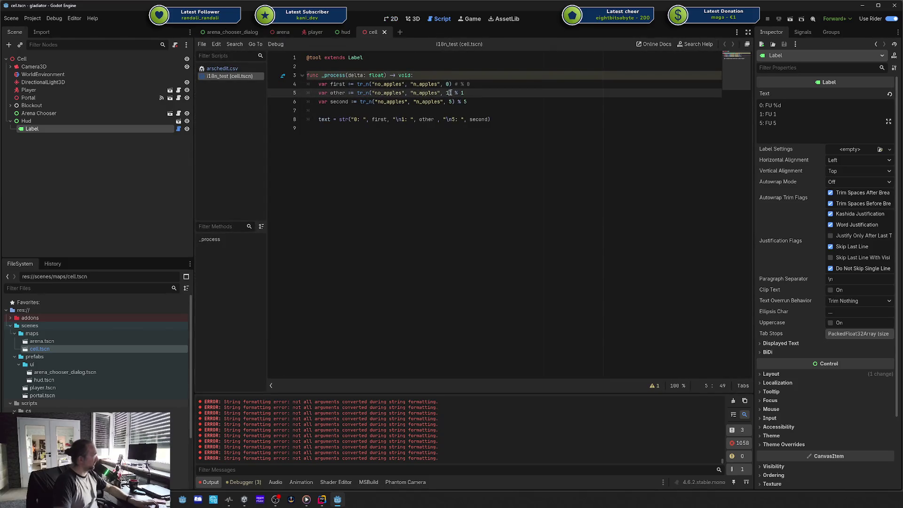
type("#")
key("Down")
type("#")
key("ctrl+s")
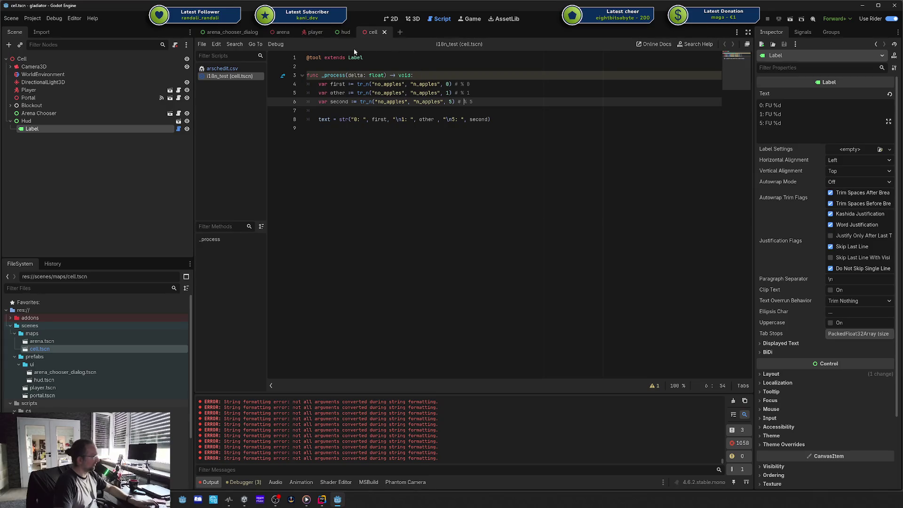
left_click(393, 20)
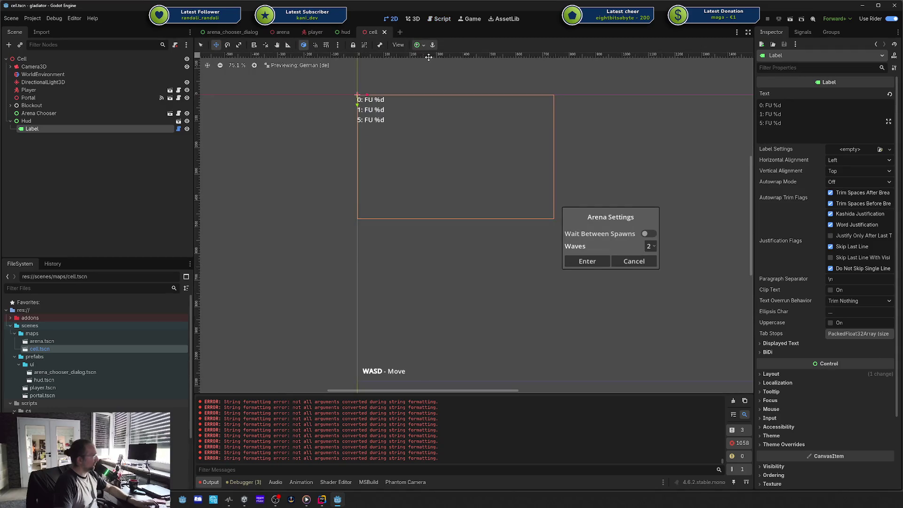
- Clear the output log and switch the translation preview to English after comparing with German
left_click(732, 401)
left_click(399, 45)
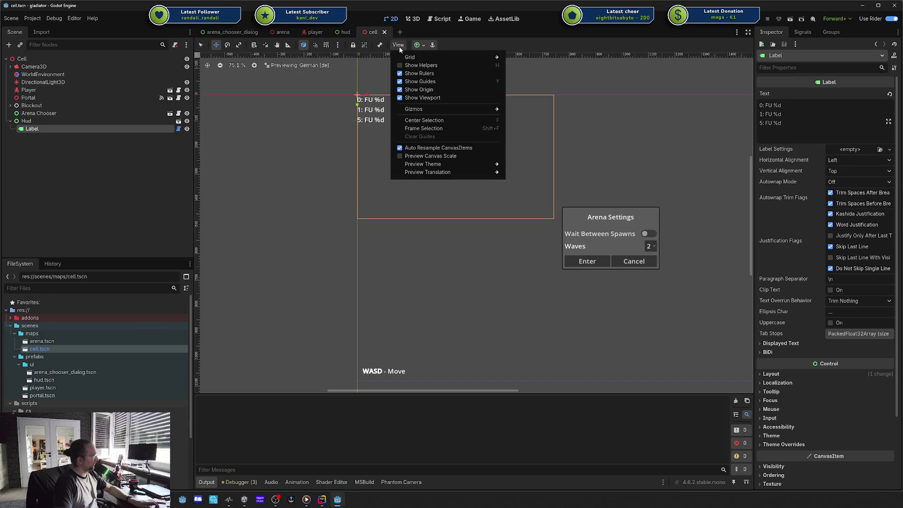
mouse_move(465, 172)
left_click(535, 192)
left_click(535, 183)
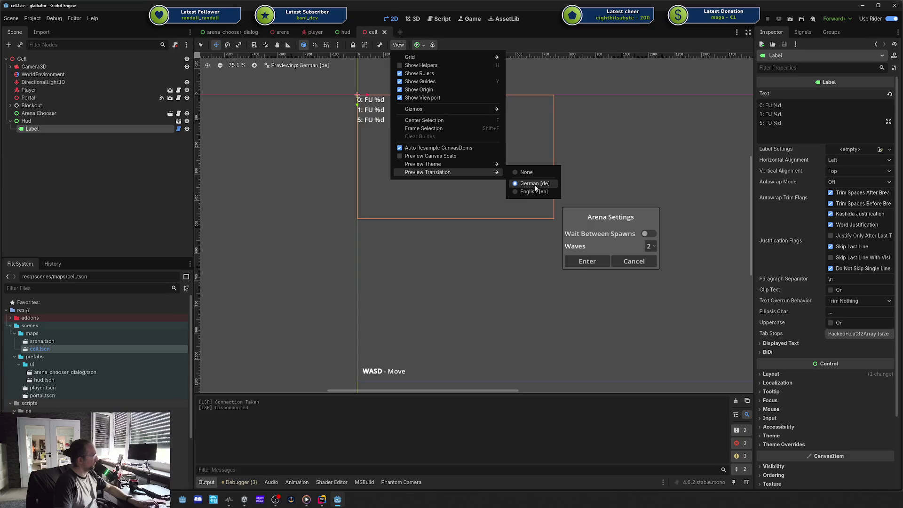
left_click(531, 191)
left_click(270, 166)
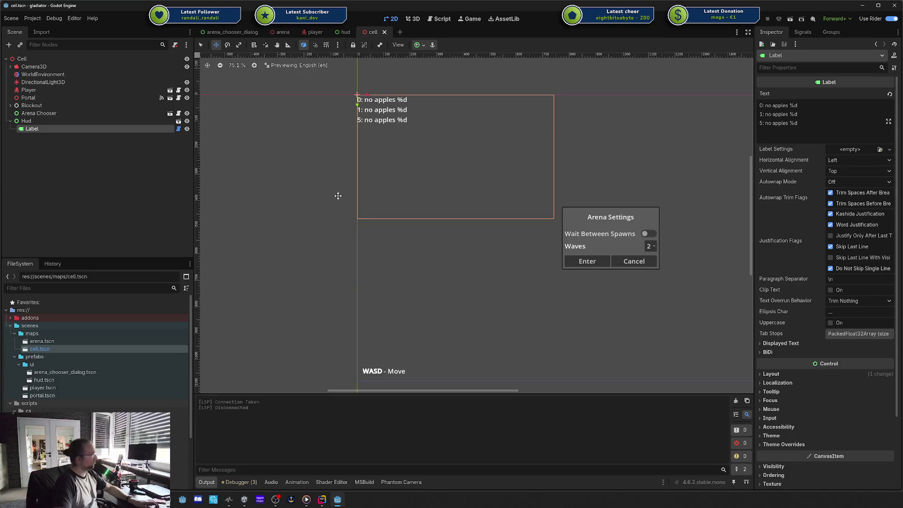
- Visit the hud scene, return to cell, and open the Label's i18n_test script
left_click(341, 33)
left_click(373, 33)
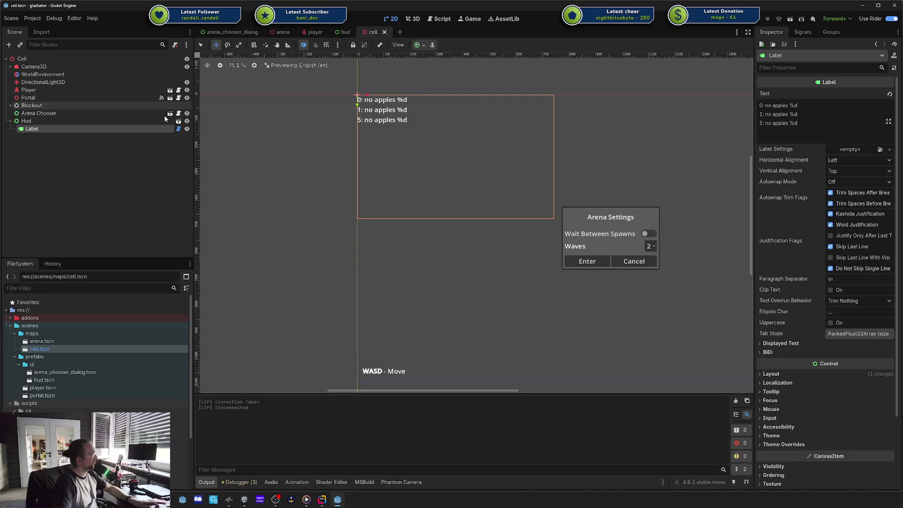
left_click(178, 129)
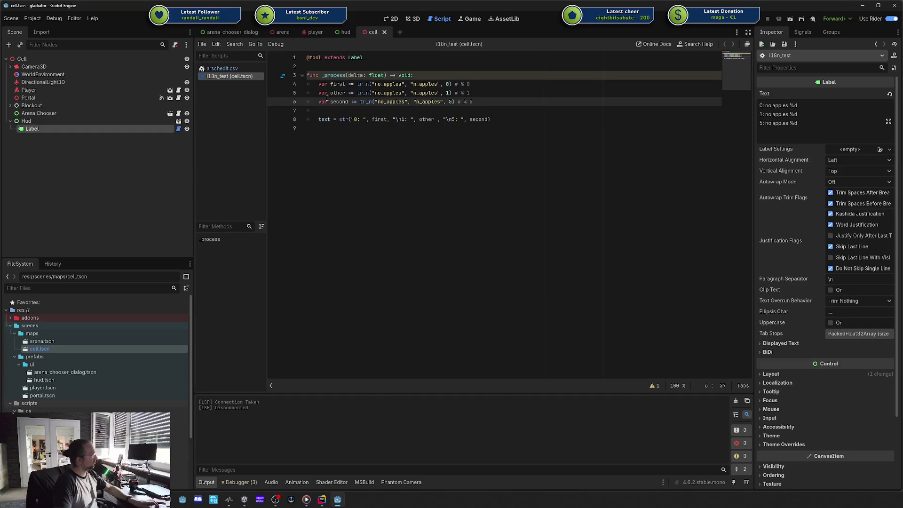
- Read tr_n's tooltip docs and inspect the n_apples and no_apples keys on line 6
mouse_move(365, 102)
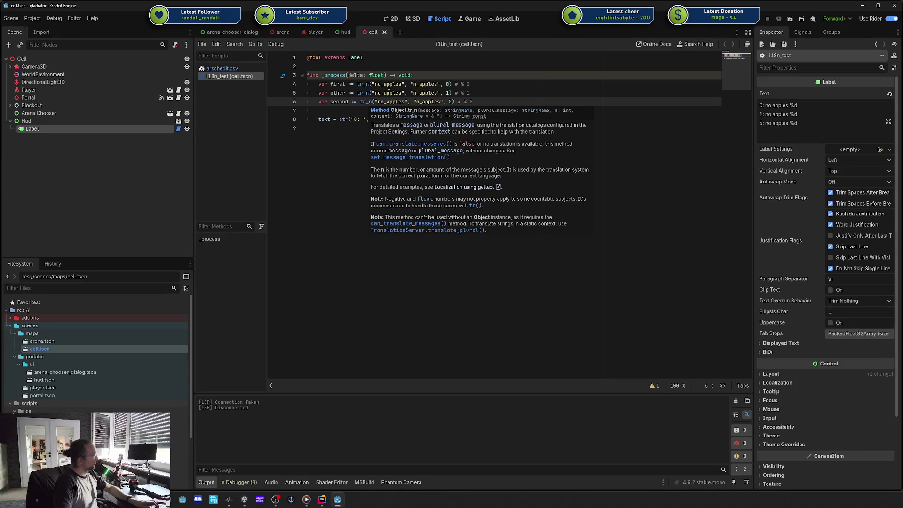
double_click(427, 101)
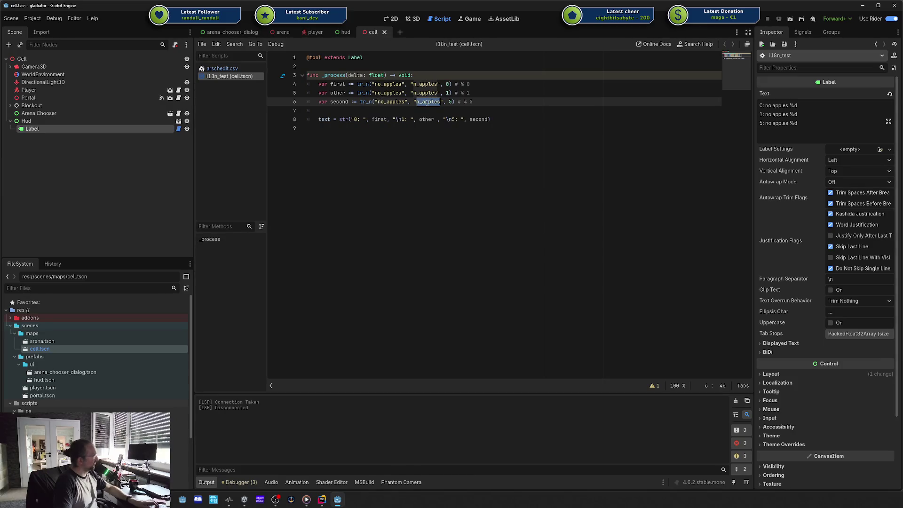
double_click(403, 101)
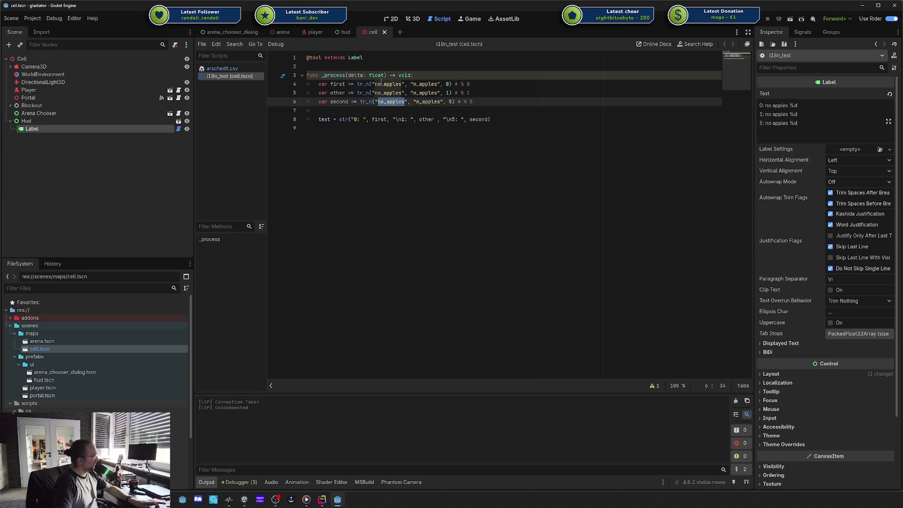
left_click(466, 101)
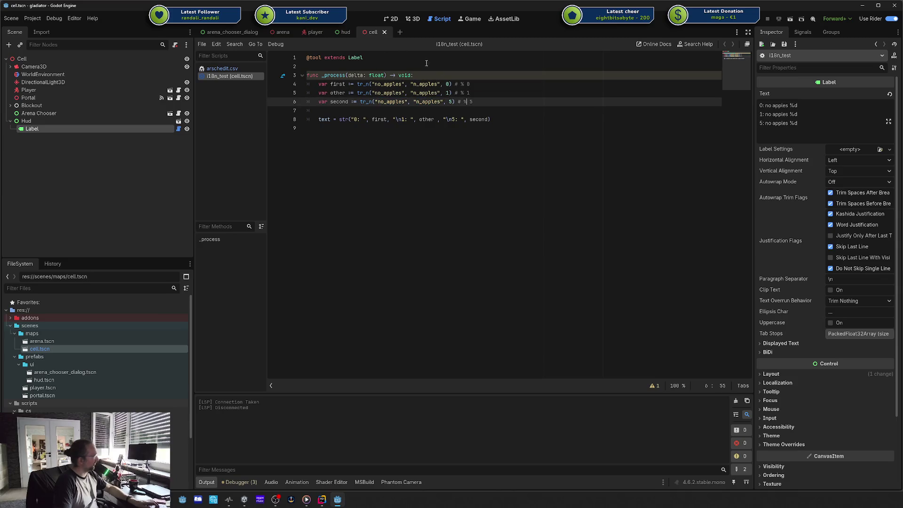
left_click(393, 20)
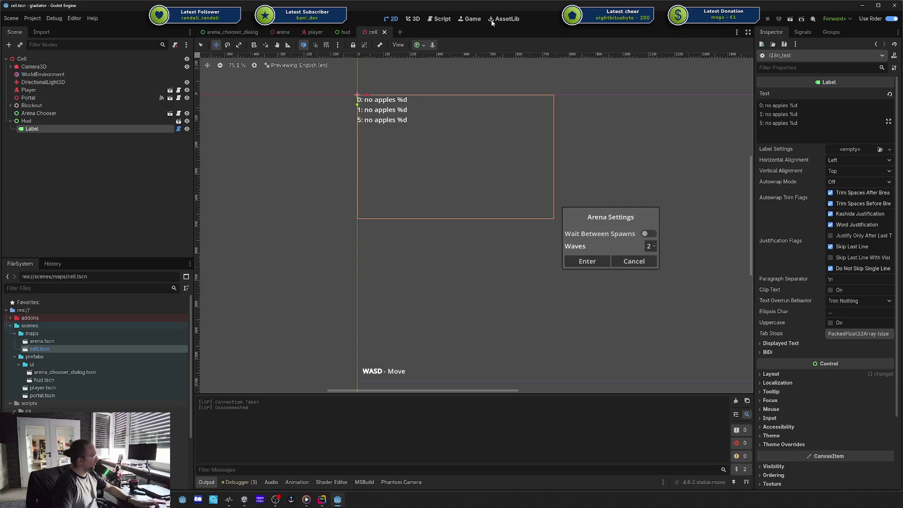
key("F5")
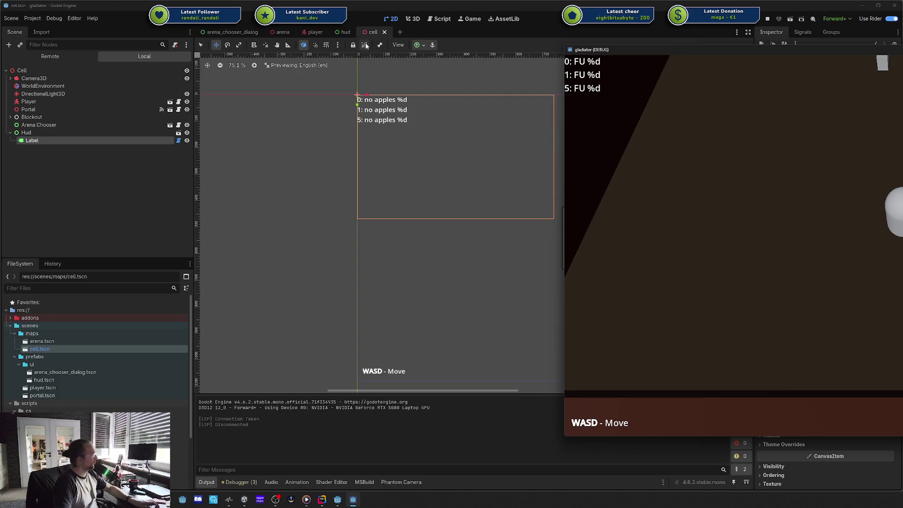
left_click(398, 45)
mouse_move(426, 173)
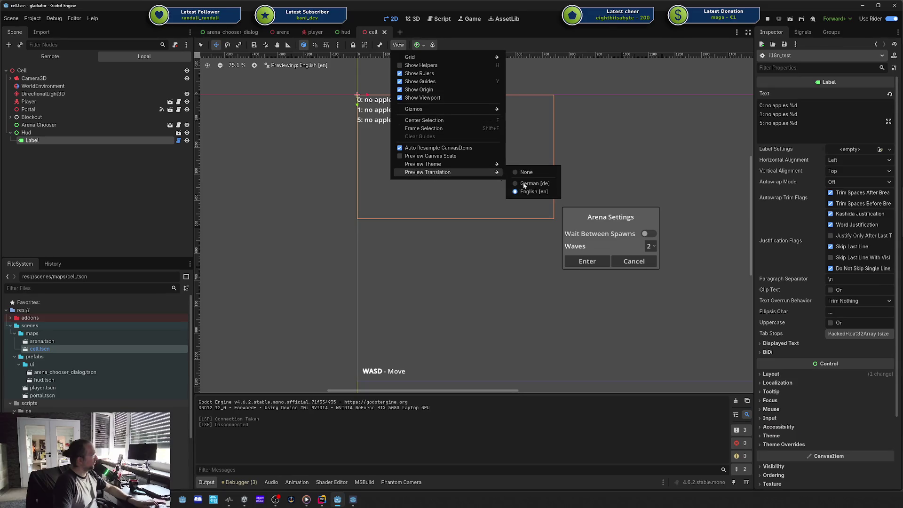
left_click(536, 183)
left_click(534, 191)
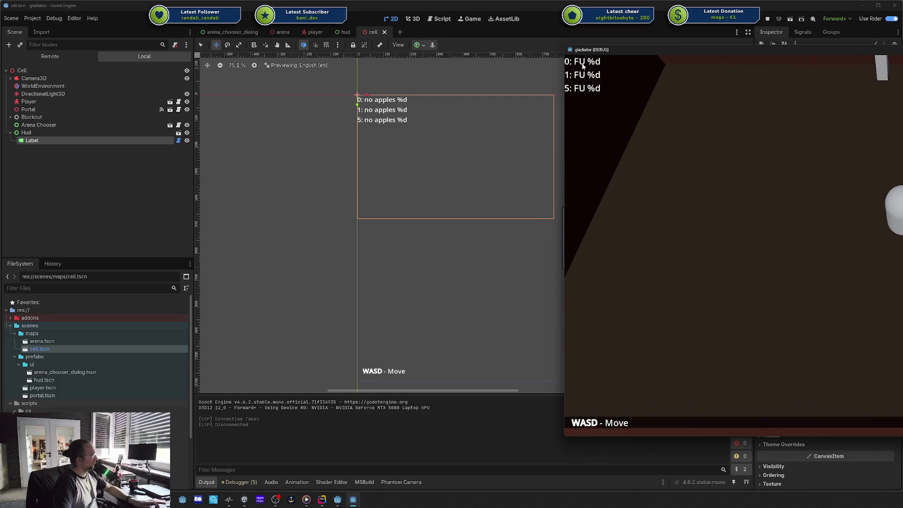
left_click(628, 89)
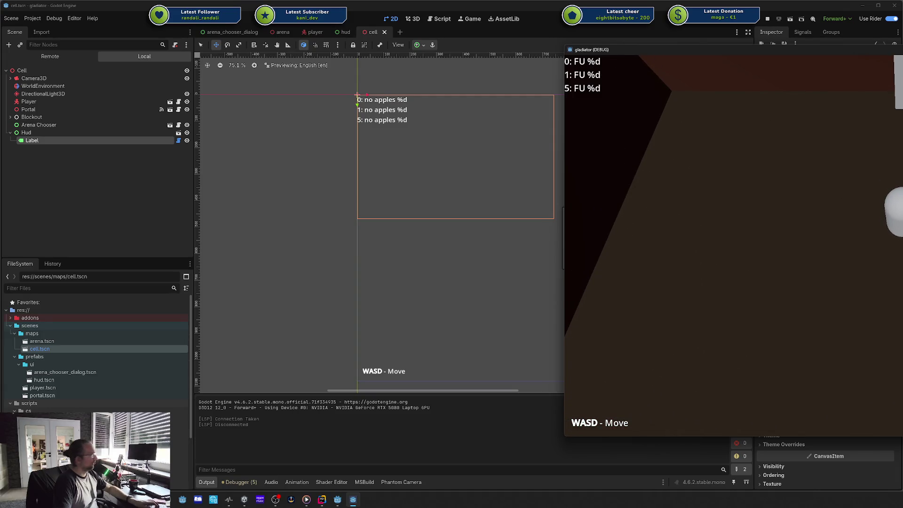
key("Escape")
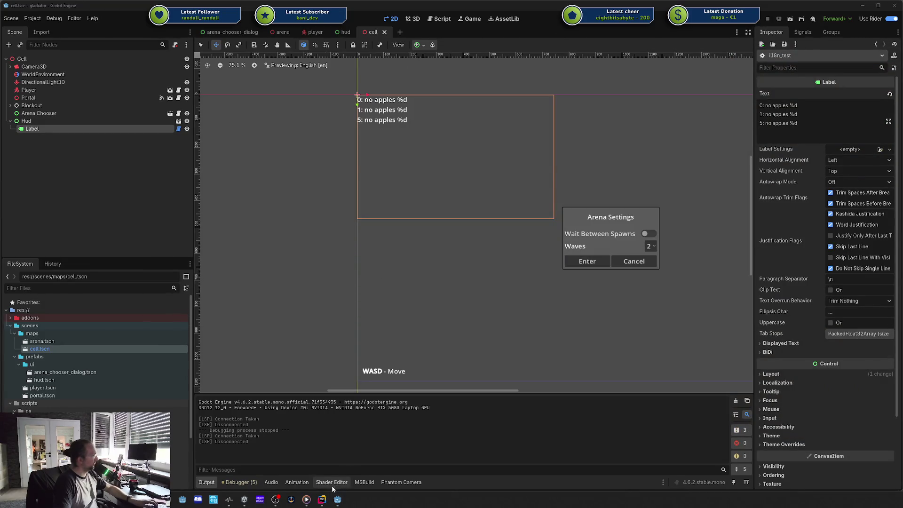
left_click(322, 499)
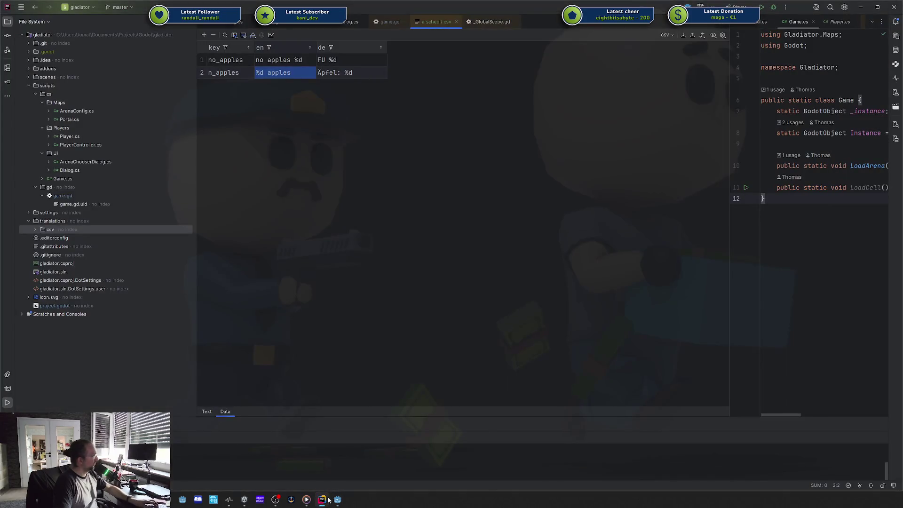
- Compare the English and German no_apples and n_apples entries in Rider's CSV table
left_click(337, 61)
left_click(305, 62)
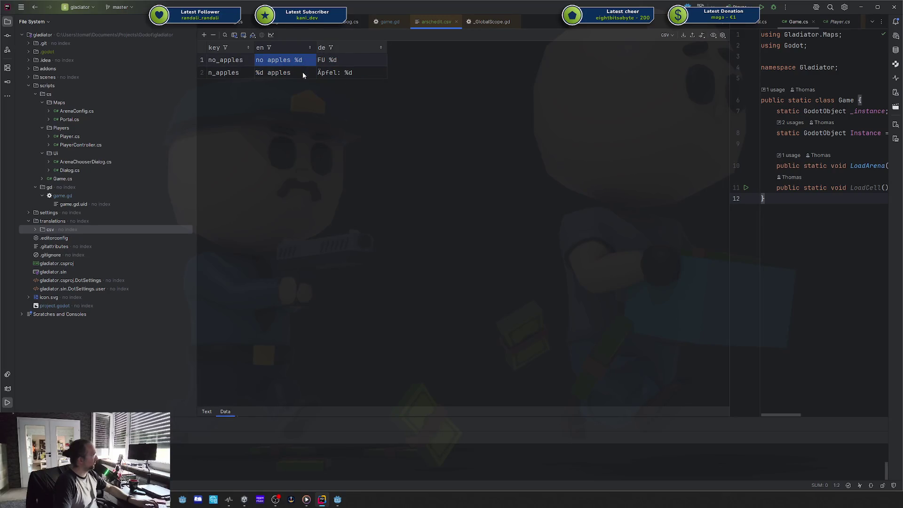
left_click(302, 74)
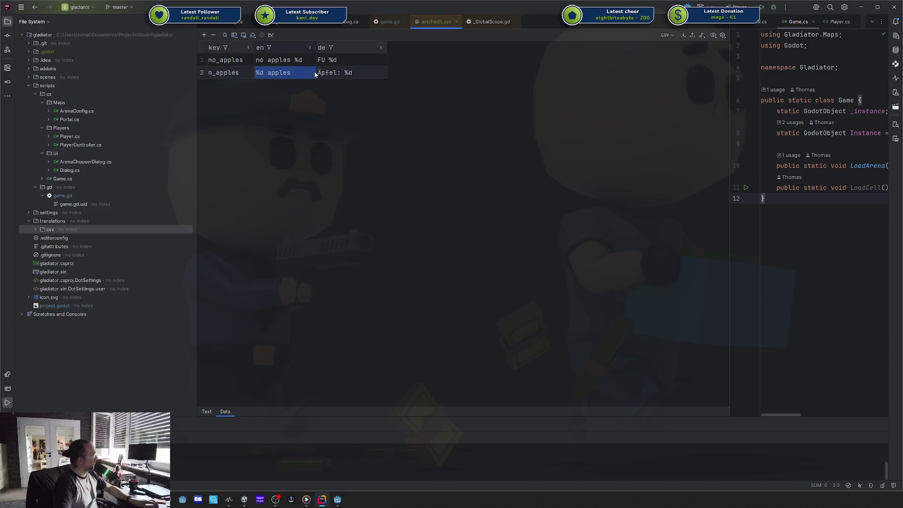
left_click(318, 73)
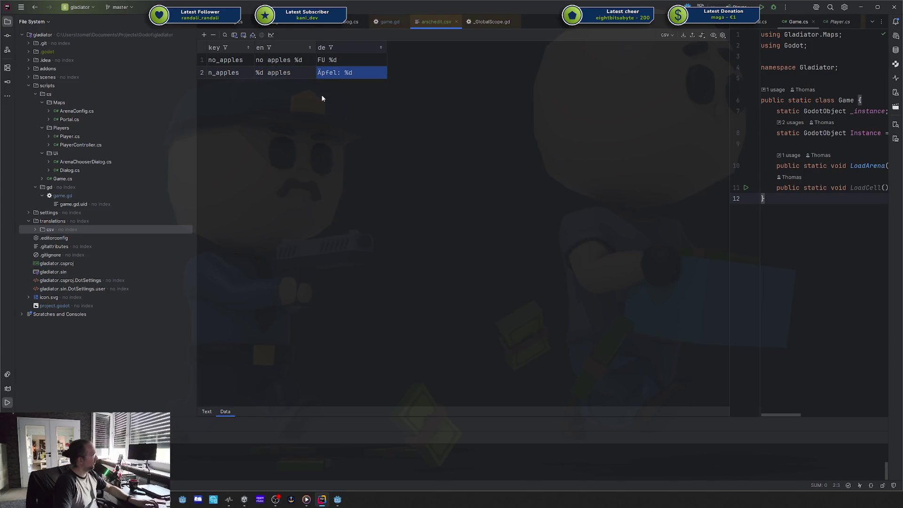
left_click(324, 60)
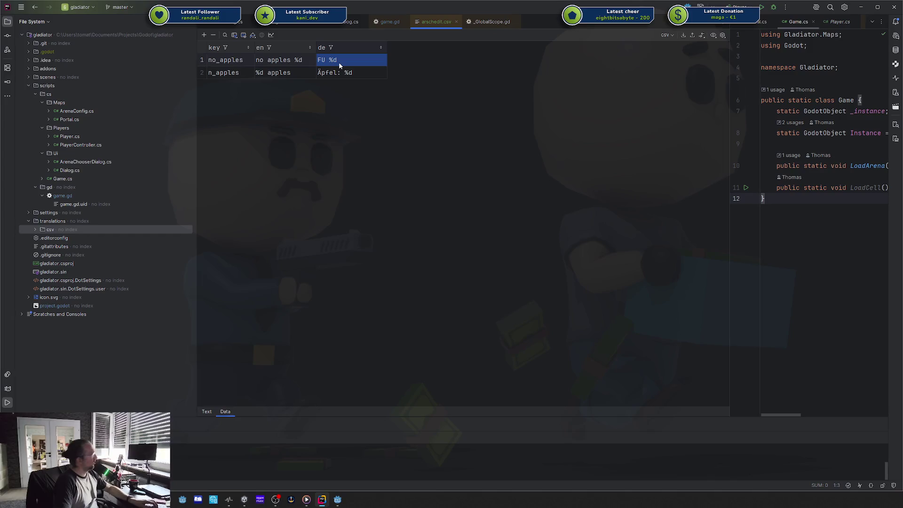
left_click(343, 71)
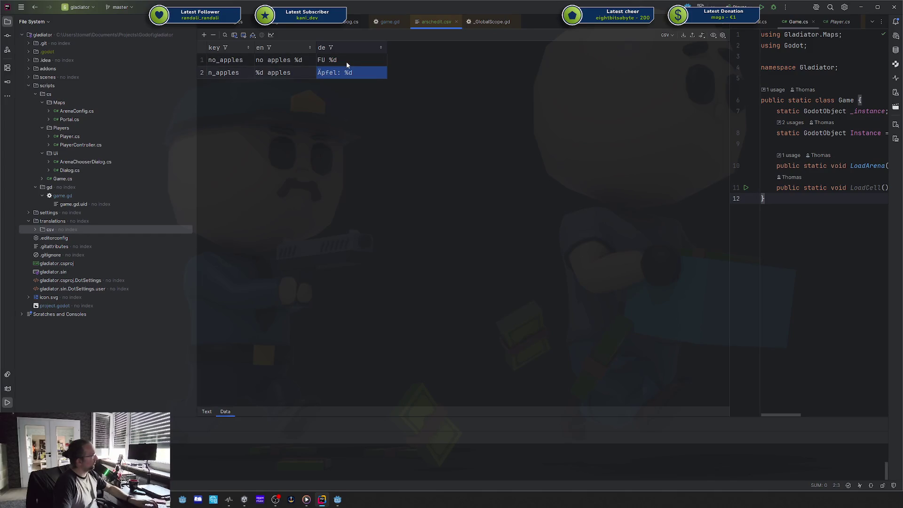
left_click(349, 61)
left_click(348, 72)
- Change the German no_apples translation from FU %d to Keine %d and return to Godot
double_click(335, 59)
double_click(323, 59)
type("No a")
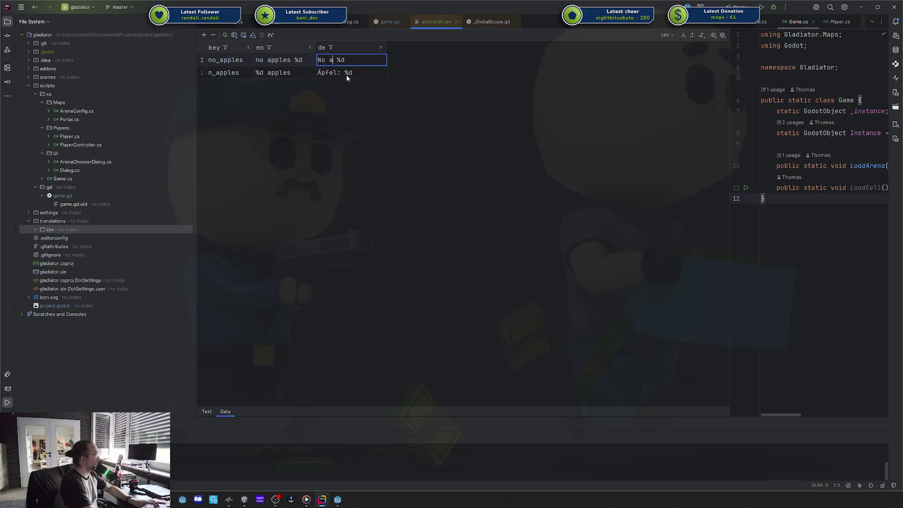
key("BackSpace")
key("BackSpace")
type("Keine")
key("Return")
key("alt+Tab")
key("alt+Tab")
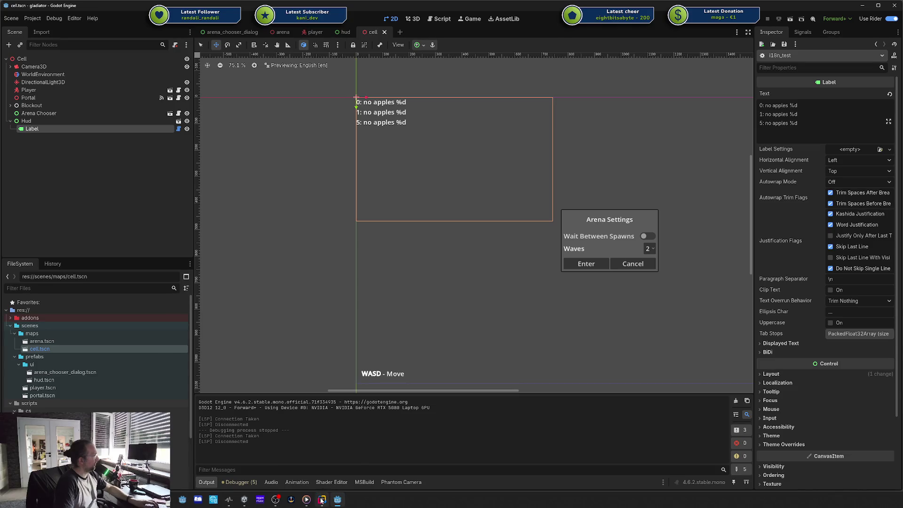
- Reopen i18n_test, select the n_apples key on line 6, and bring the Godot docs browser forward
left_click(179, 130)
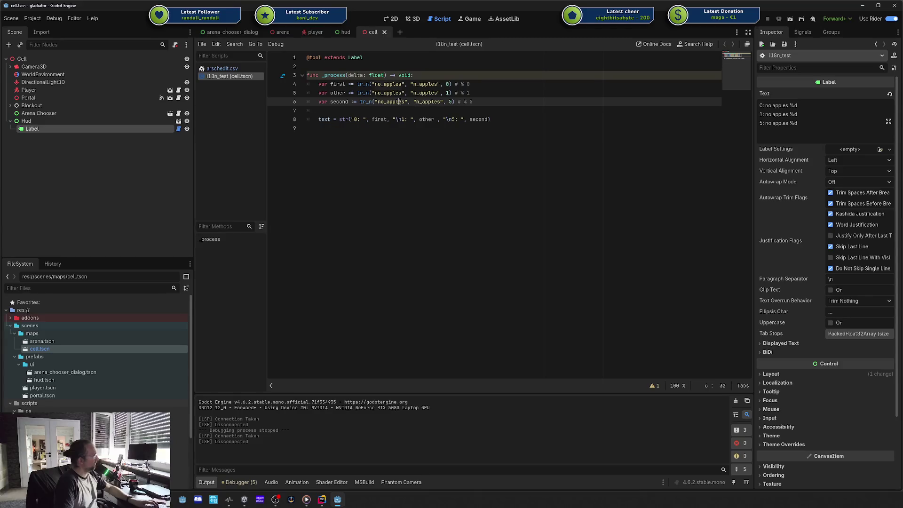
double_click(426, 102)
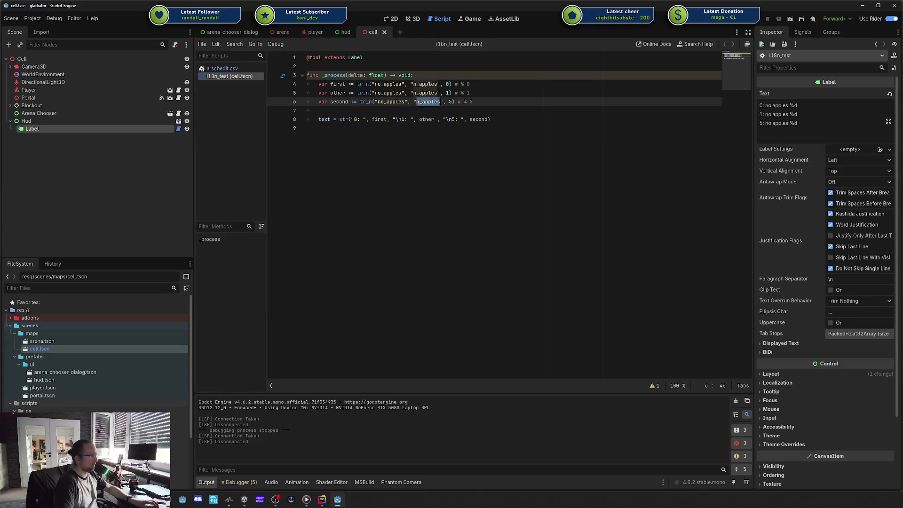
key("alt+Tab")
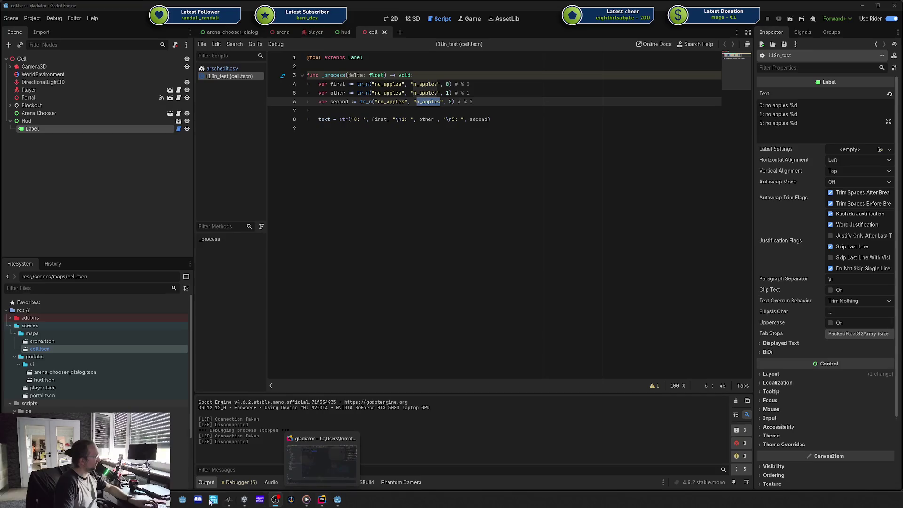
key("alt+Tab")
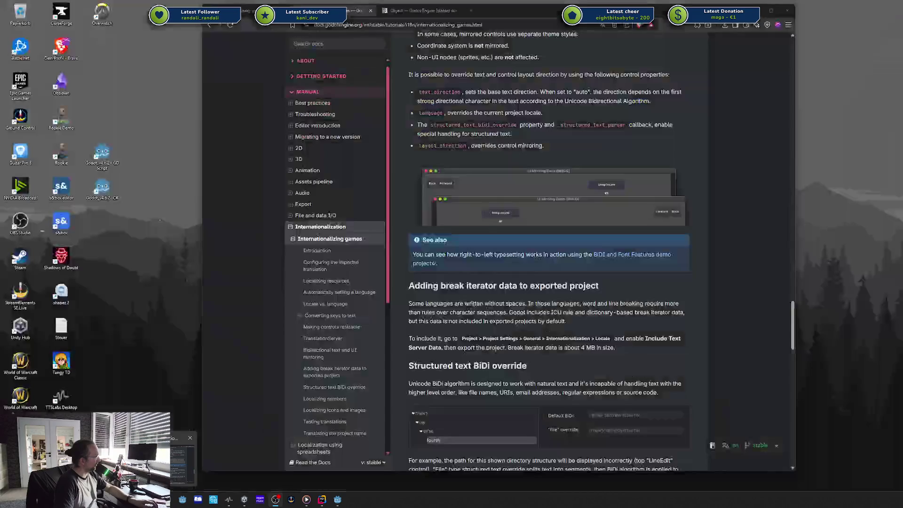
- Browse the Internationalizing games page via Localizing resources and Converting keys to text to Pluralization
scroll(489, 292, "up", 6)
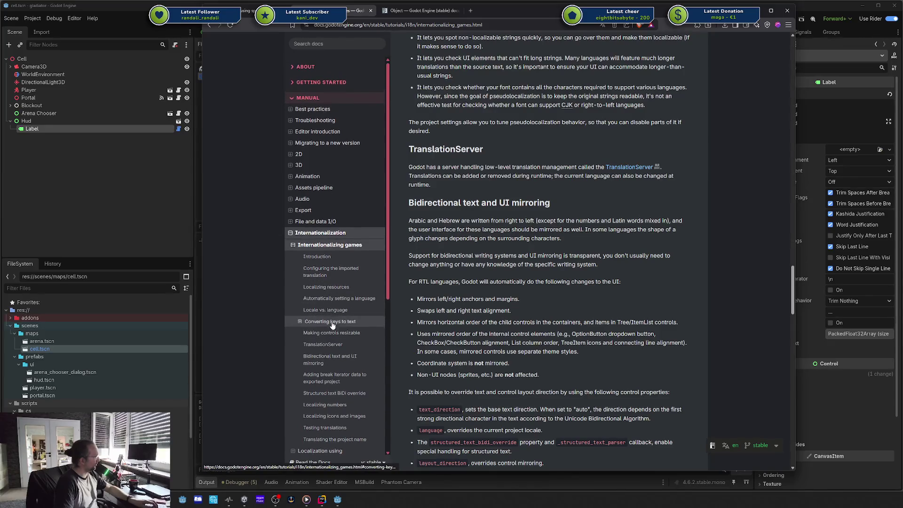
scroll(338, 245, "down", 1)
scroll(339, 250, "down", 2)
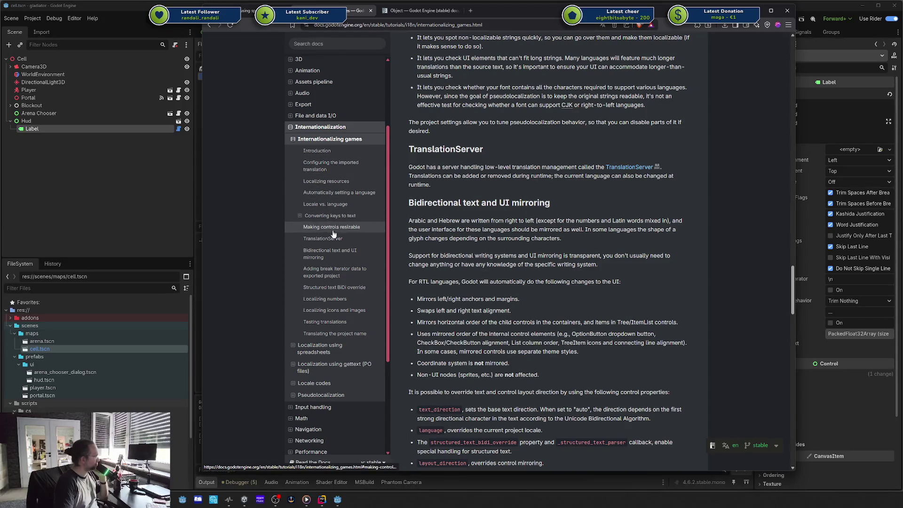
left_click(340, 184)
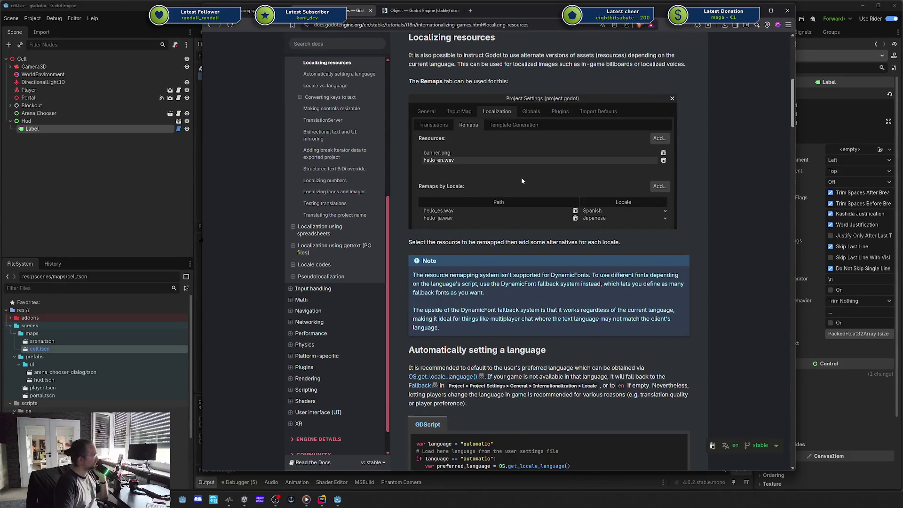
scroll(522, 179, "down", 3)
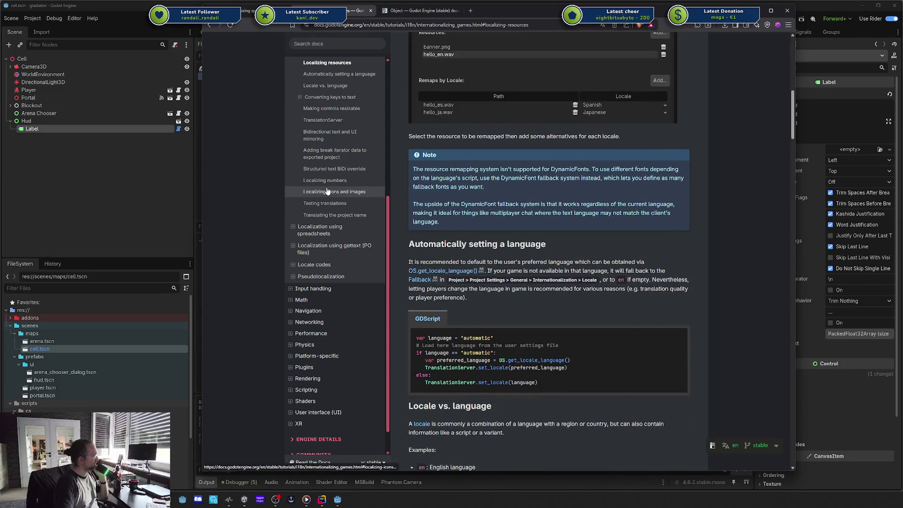
scroll(336, 188, "down", 1)
scroll(336, 151, "up", 1)
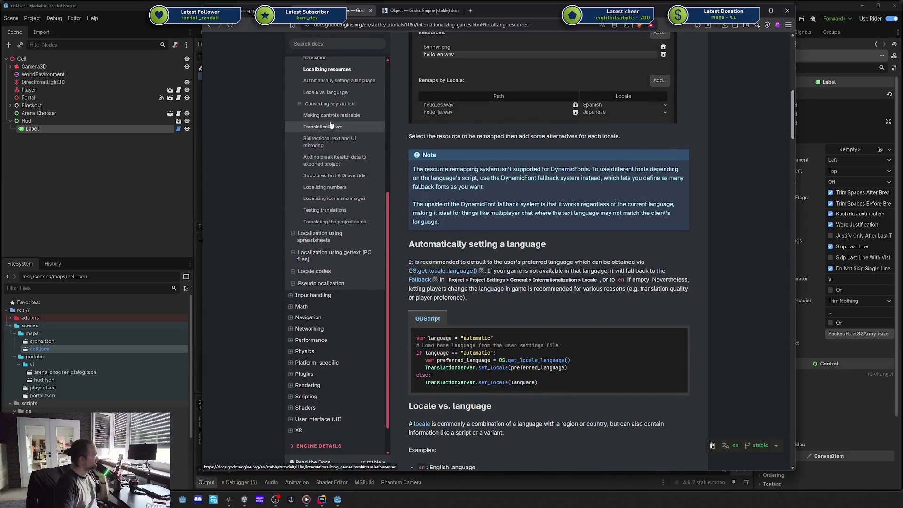
left_click(300, 104)
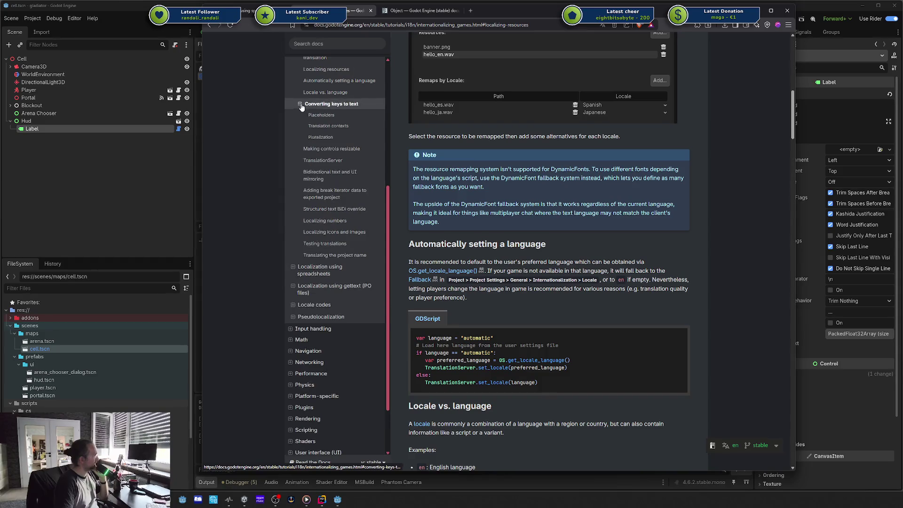
left_click(338, 115)
scroll(339, 141, "up", 2)
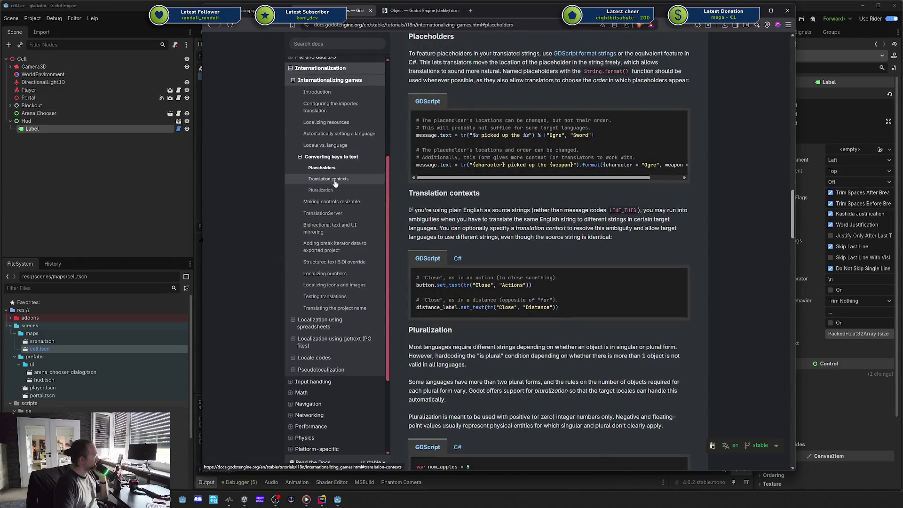
left_click(346, 183)
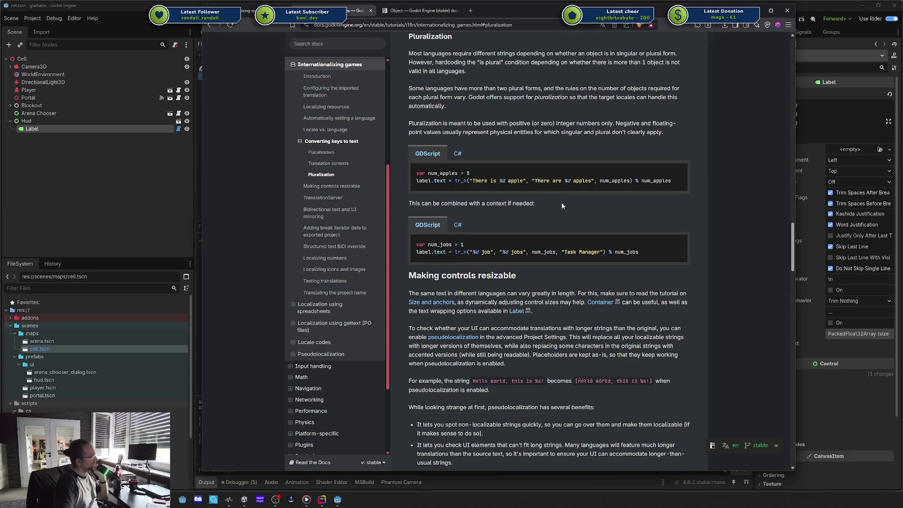
- Toggle the Pluralization code examples to C# and back to GDScript
scroll(561, 206, "up", 3)
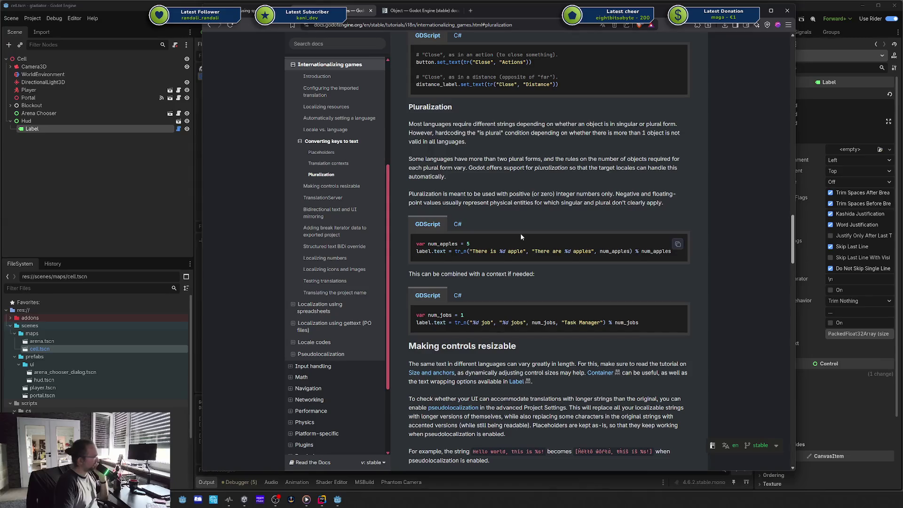
left_click(456, 226)
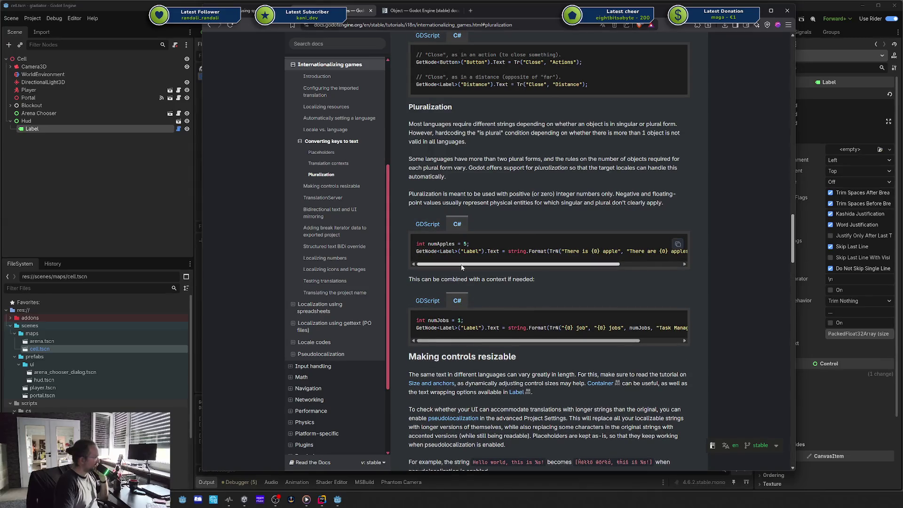
left_click(434, 229)
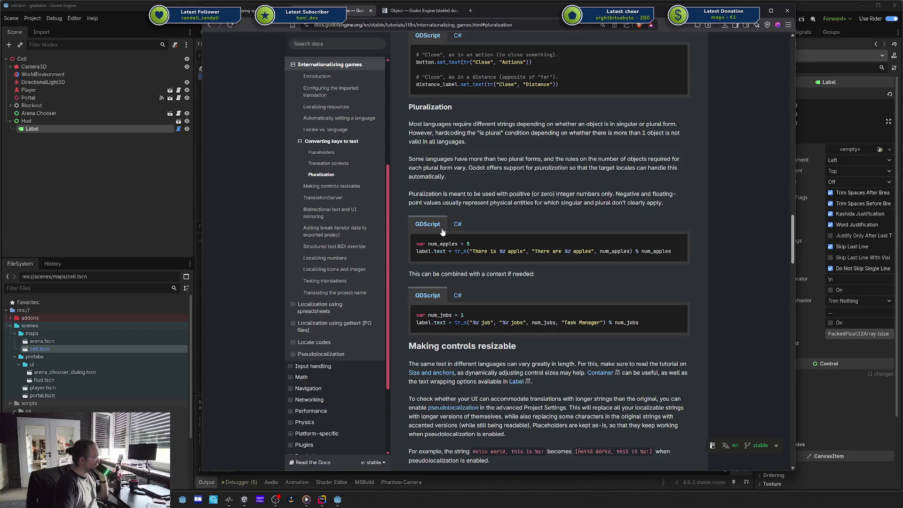
scroll(491, 200, "up", 3)
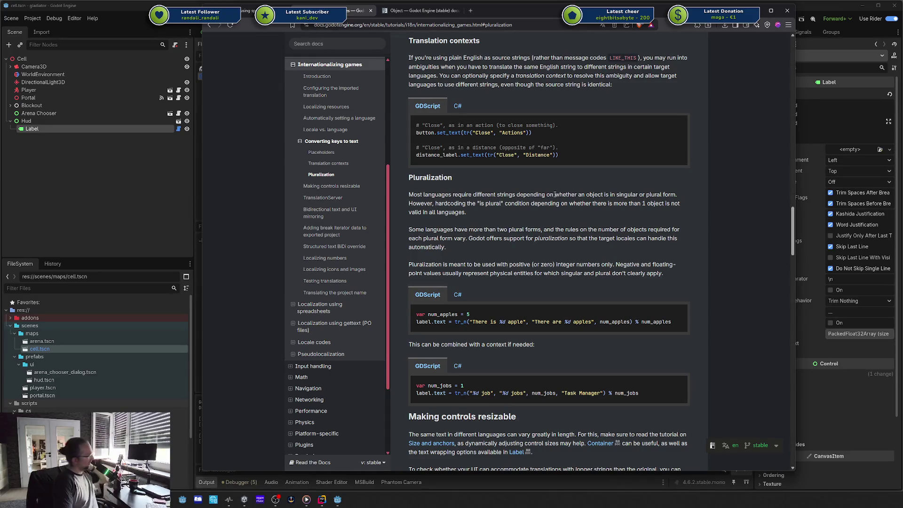
- Read the Pluralization text, highlighting the more-than-one-object notes and the singular/plural example strings
triple_click(456, 212)
left_click(438, 231)
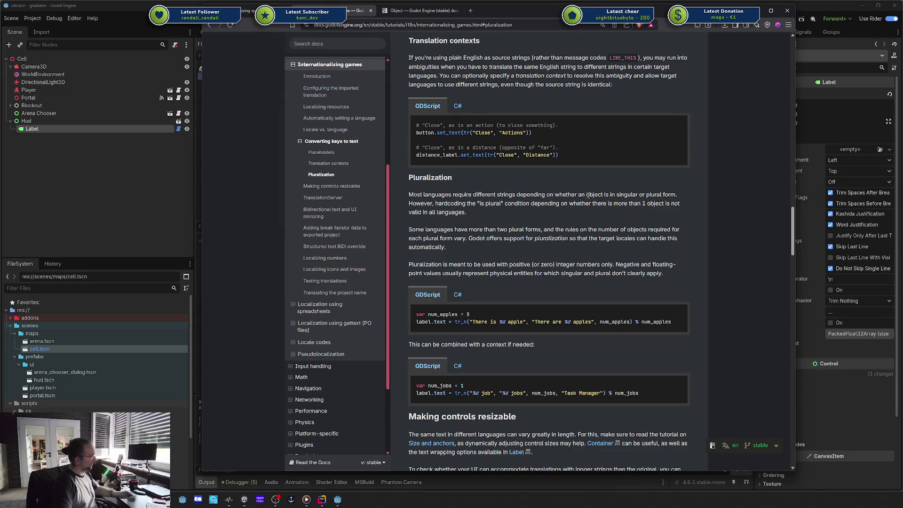
left_click_drag(505, 201, 666, 203)
left_click(657, 204)
left_click(668, 202)
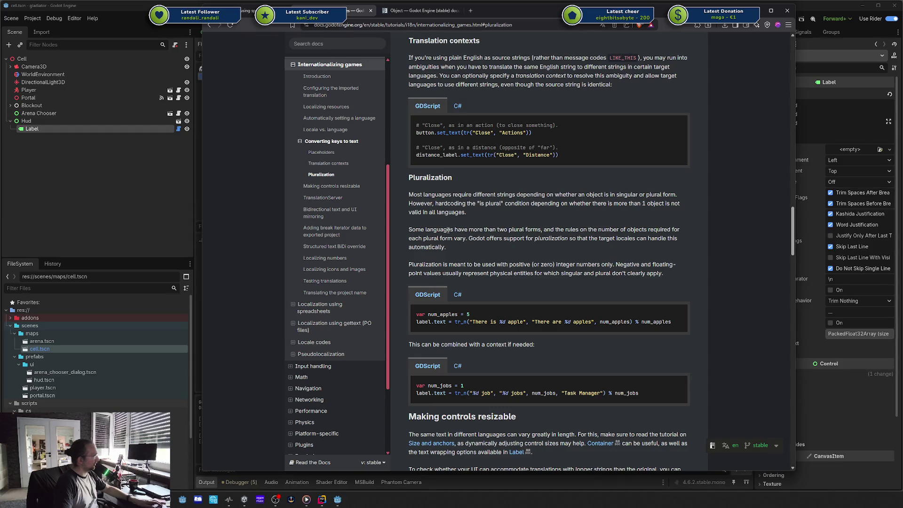
left_click_drag(425, 230, 549, 230)
left_click(572, 230)
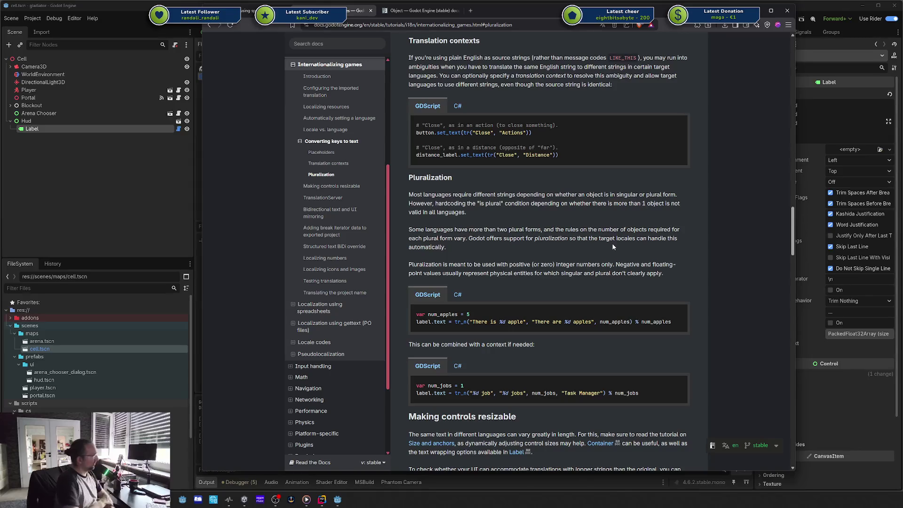
left_click_drag(478, 322, 587, 330)
left_click(588, 329)
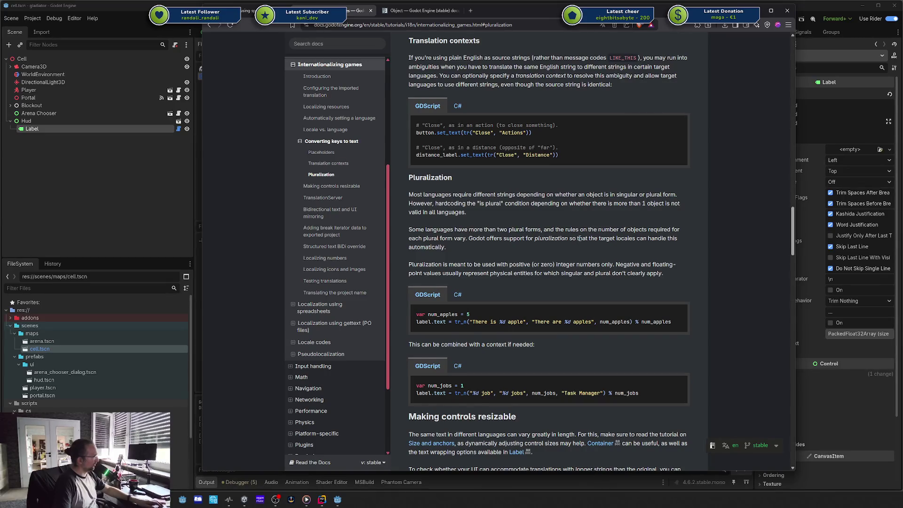
scroll(580, 239, "down", 1)
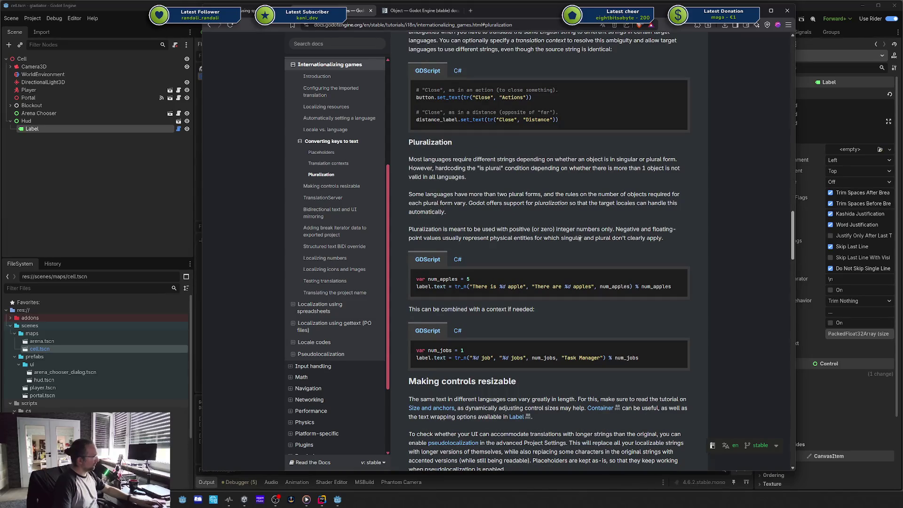
- Scroll the Pluralization section and highlight the paragraph on Godot's plural form support
scroll(580, 239, "down", 2)
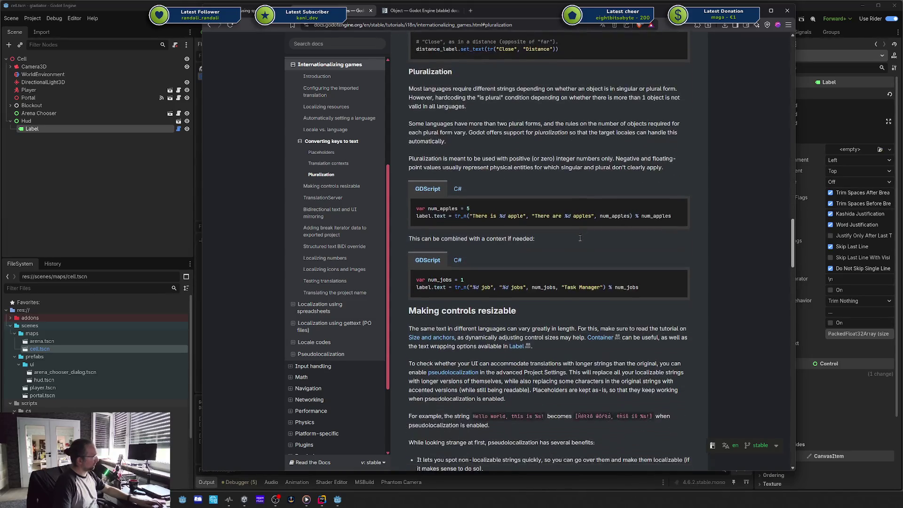
scroll(580, 237, "up", 5)
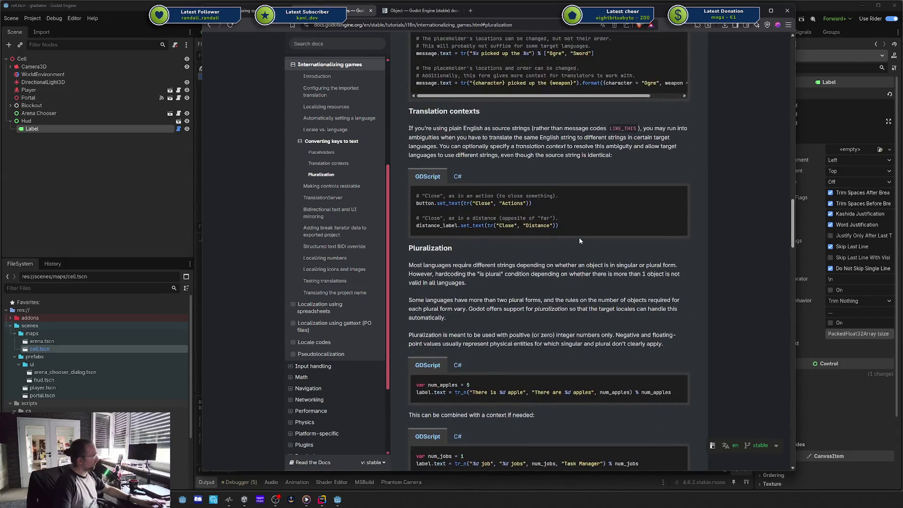
scroll(579, 240, "up", 5)
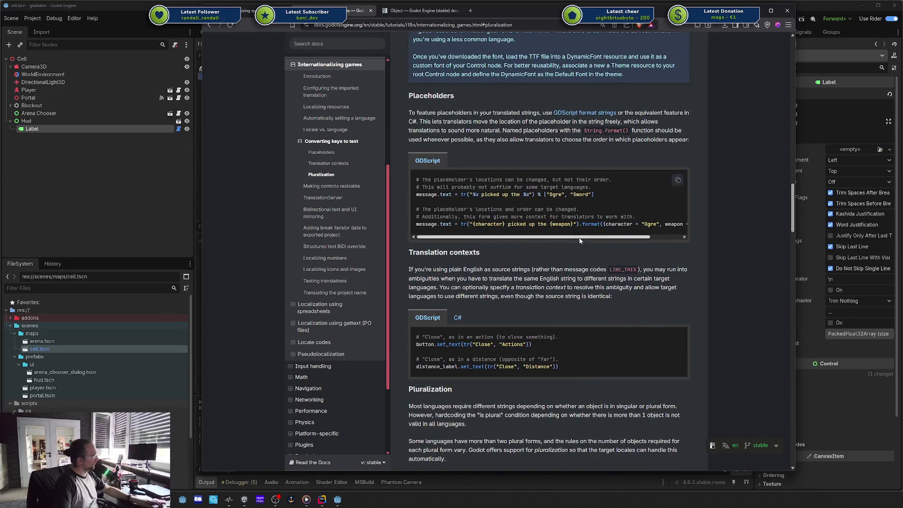
scroll(580, 240, "down", 7)
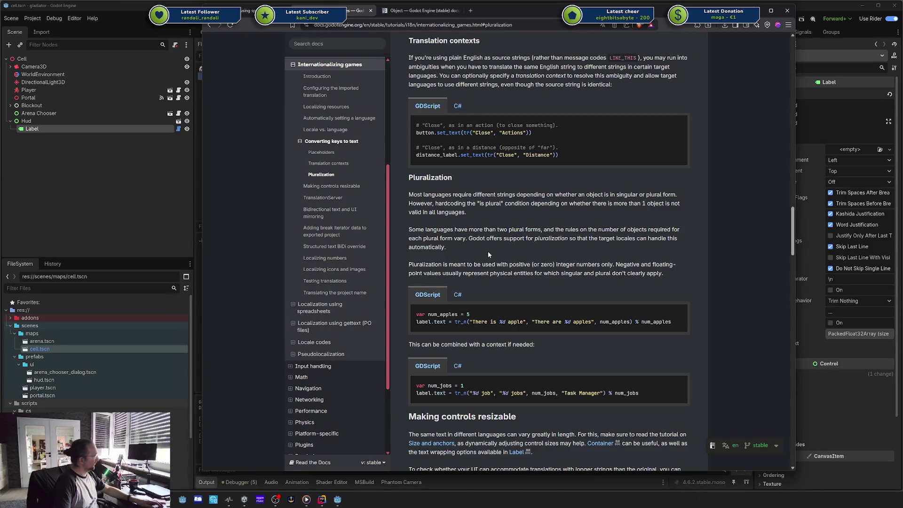
mouse_move(409, 229)
left_mouse_down()
mouse_move(677, 230)
mouse_move(474, 248)
mouse_move(465, 239)
left_mouse_up()
mouse_move(492, 237)
left_mouse_down()
mouse_move(673, 239)
mouse_move(677, 248)
left_mouse_up()
left_click(467, 253)
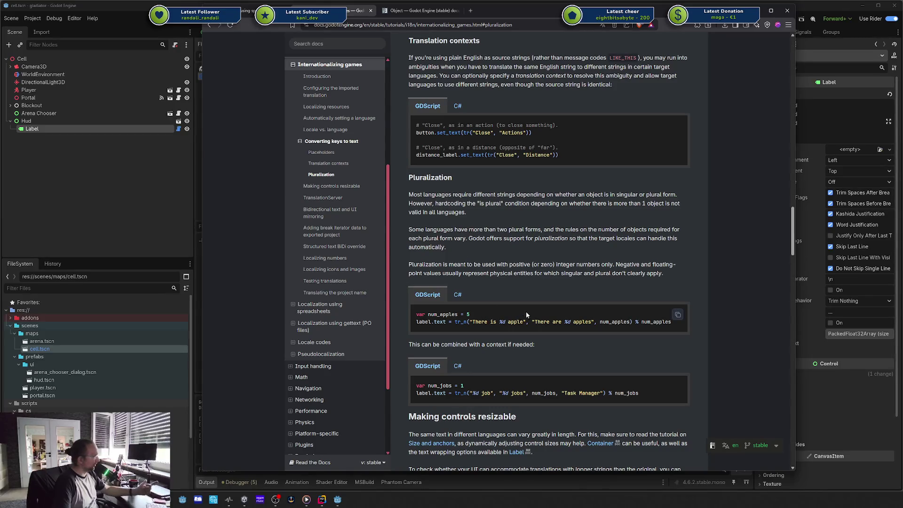
- Highlight the tr_n singular and plural example line, then go back to the i18n_test script
left_click_drag(469, 322, 588, 318)
left_click(596, 321)
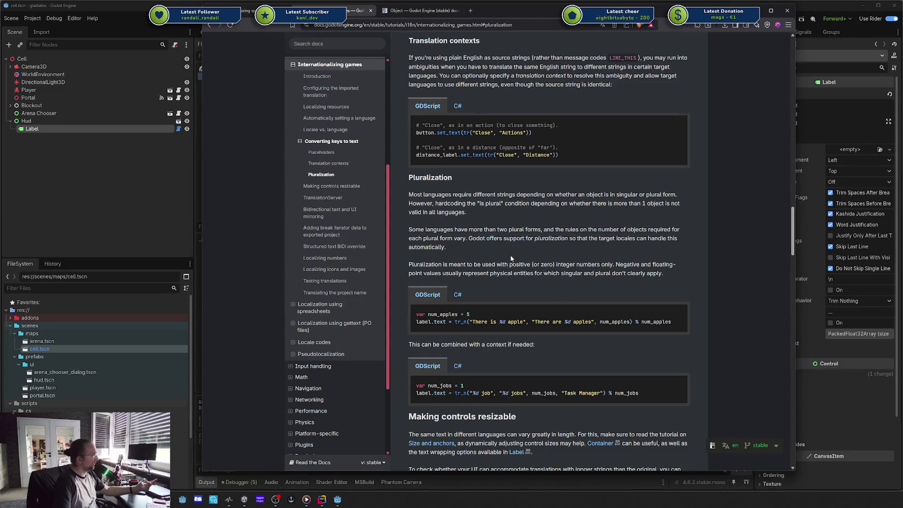
left_click_drag(481, 322, 598, 322)
left_click(523, 324)
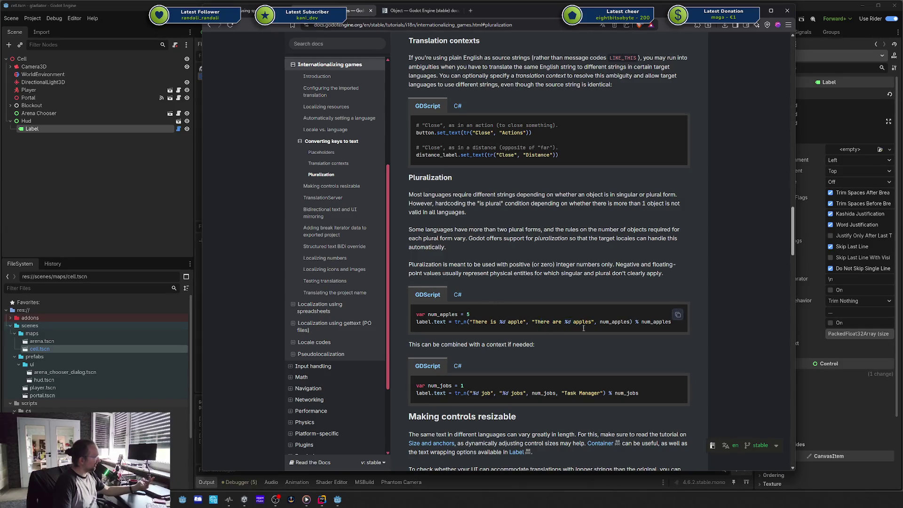
left_click(175, 163)
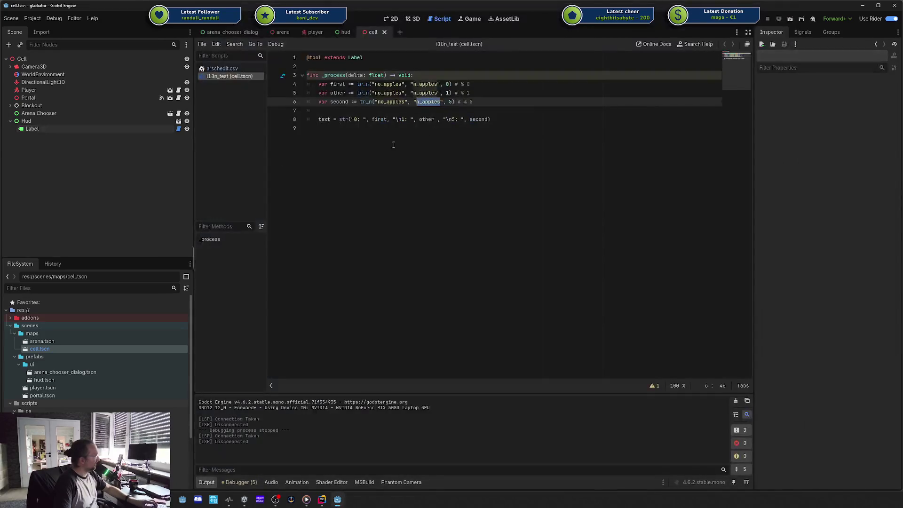
- Change line 6's tr_n arguments to 'test %d abc' and 'viele %d akrl', save, and view the 2D label
double_click(388, 83)
double_click(390, 101)
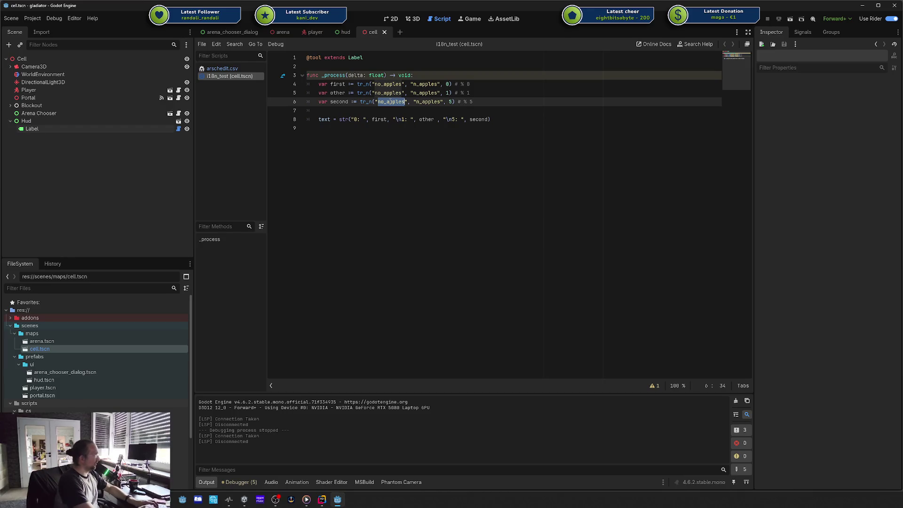
type("test %d abc")
key("Right")
key("Right")
key("Right")
key("Left")
key("BackSpace")
key("BackSpace")
key("BackSpace")
type("viele %d ")
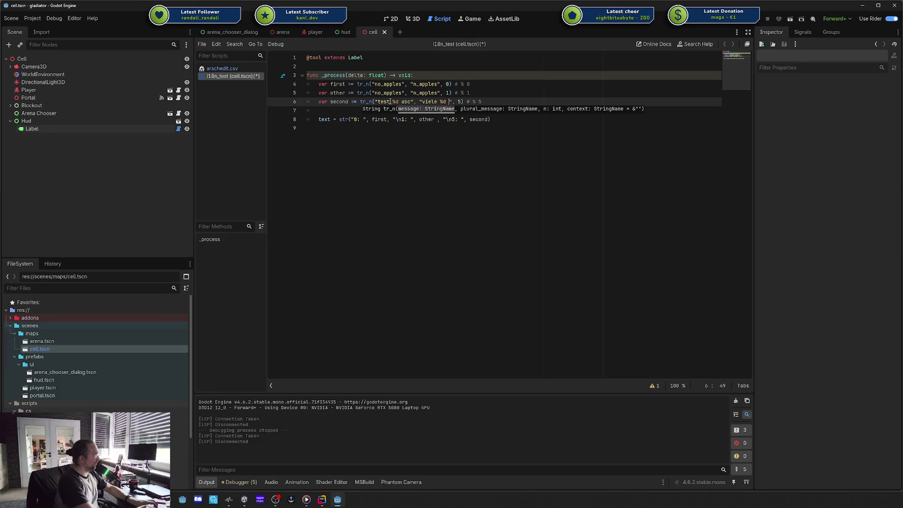
type("akrl")
key("ctrl+s")
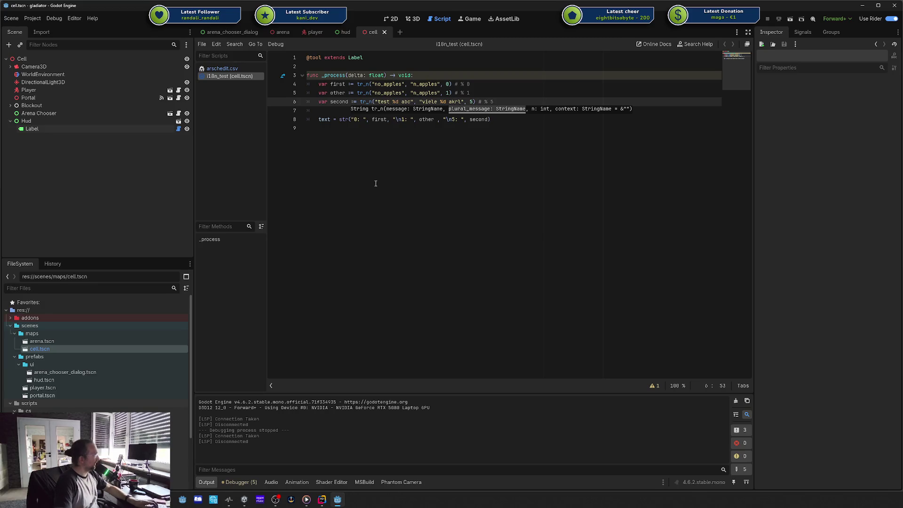
left_click(391, 19)
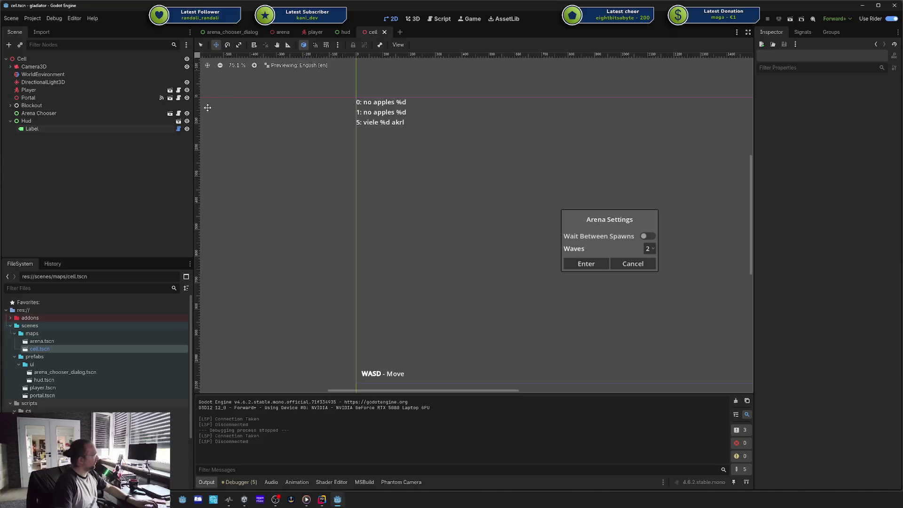
- After checking arschedit.csv, paste n_apples back over 'viele %d akrl' on line 6
left_click(179, 130)
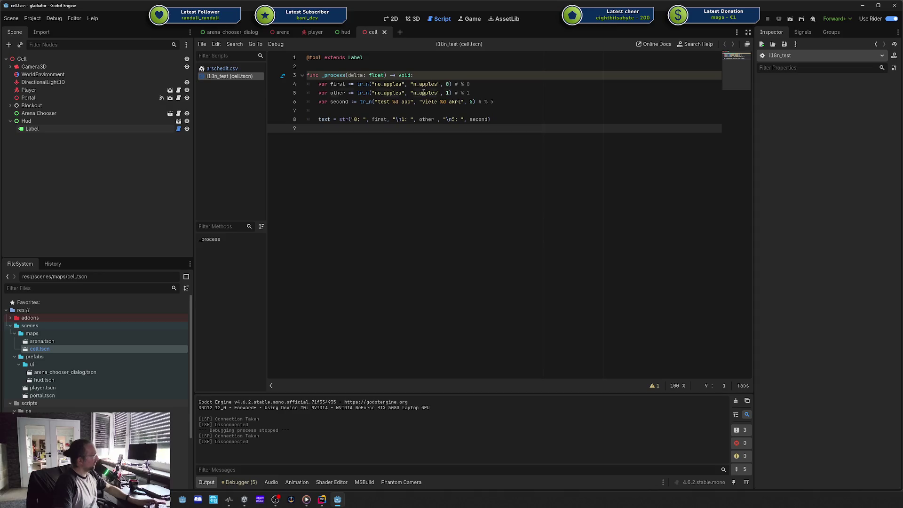
double_click(424, 92)
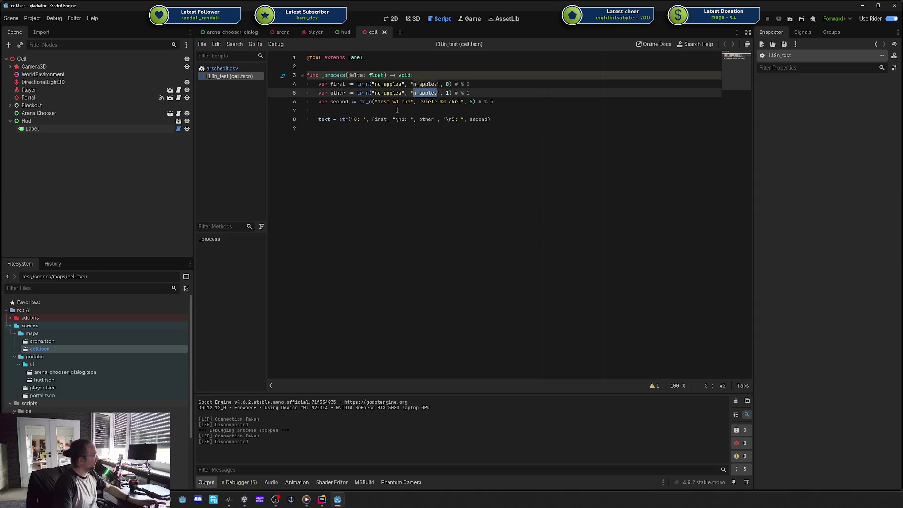
left_click(229, 70)
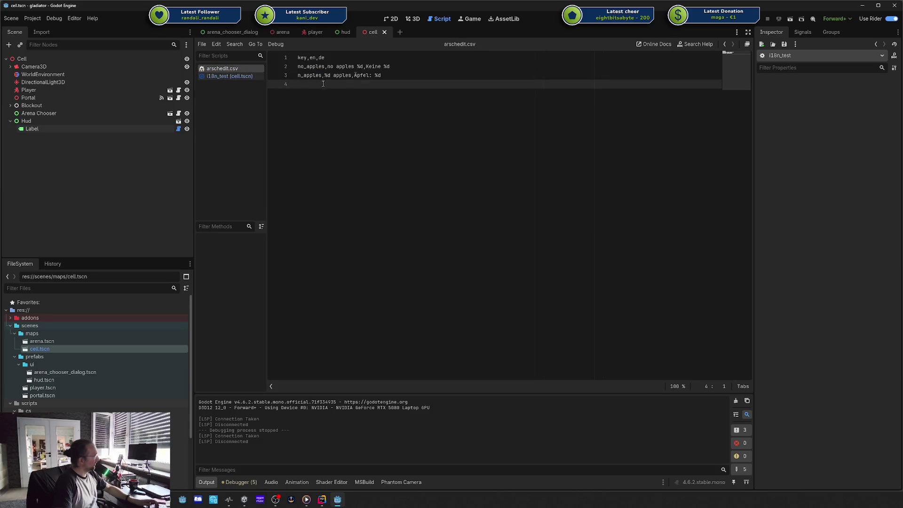
key("alt+Left")
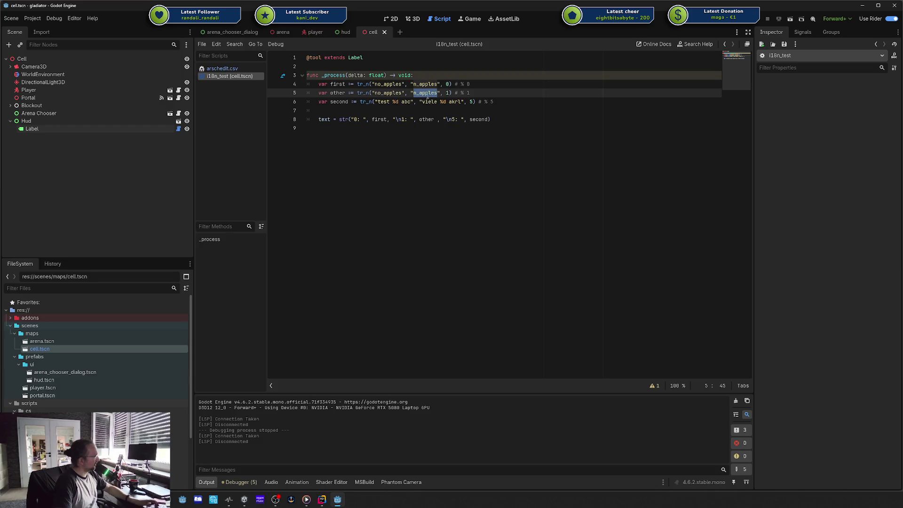
left_click_drag(422, 102, 462, 101)
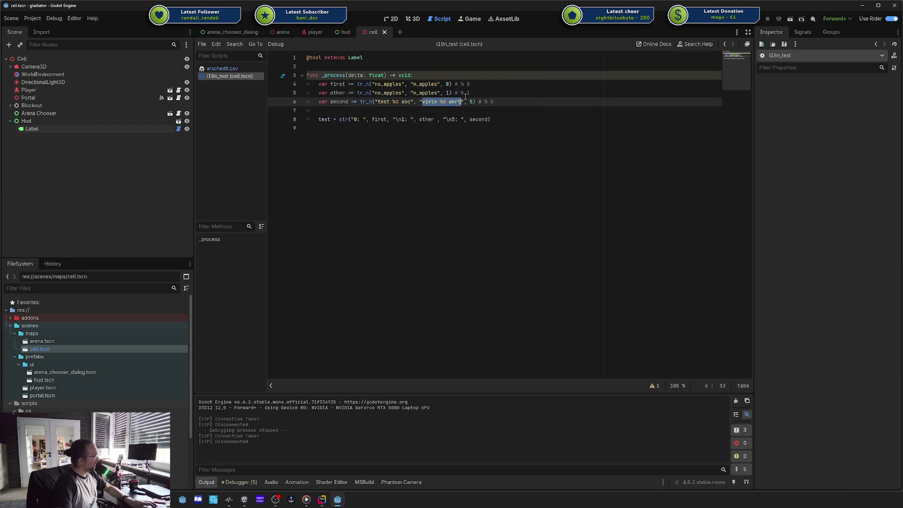
key("ctrl+v")
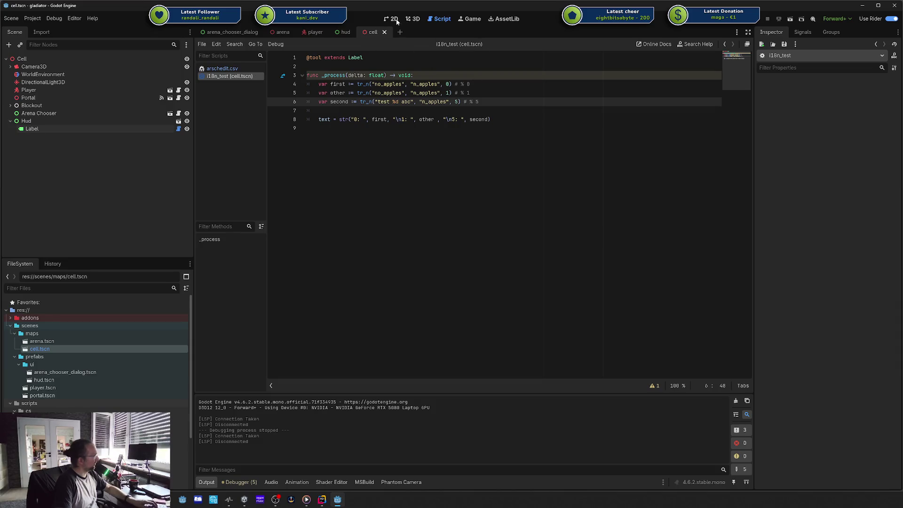
left_click(395, 20)
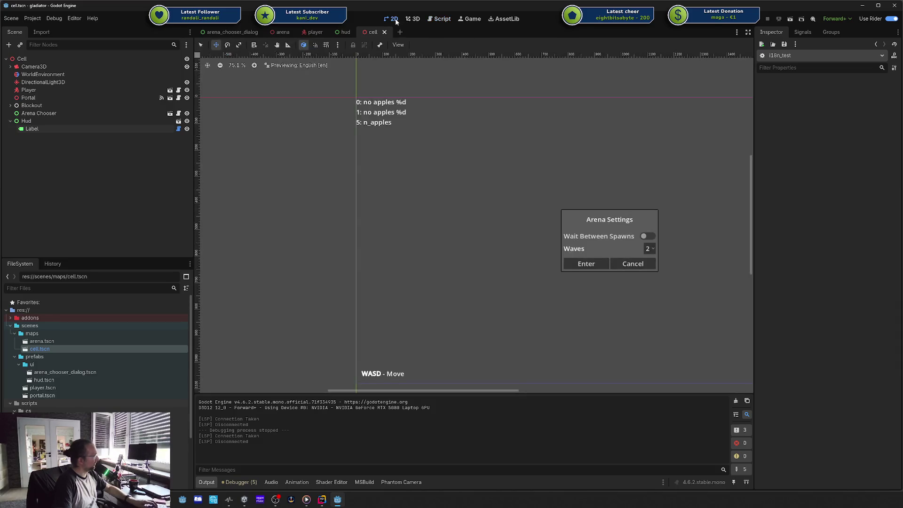
left_click(461, 19)
left_click(443, 20)
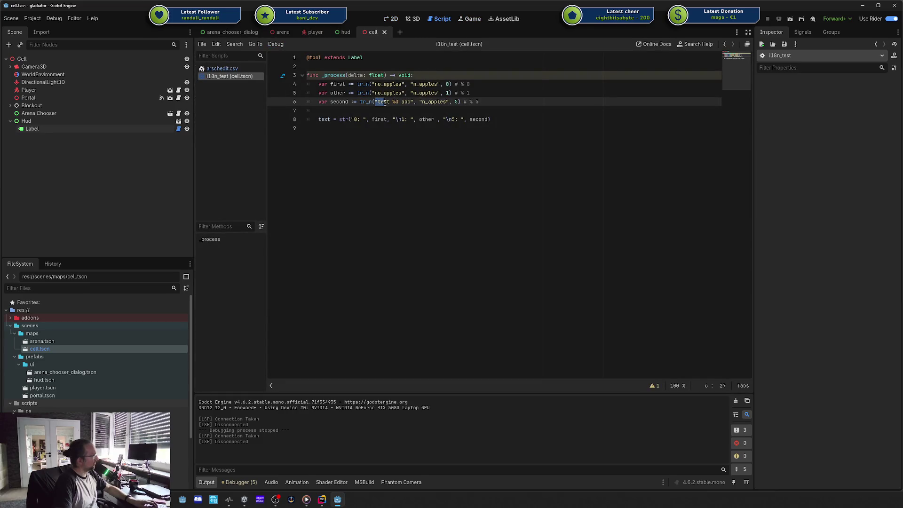
- Replace 'test %d abc' with no_apples on line 6, save, and return to the 2D preview
left_click_drag(377, 102, 409, 102)
type("no_apples")
key("Right")
key("Right")
key("Right")
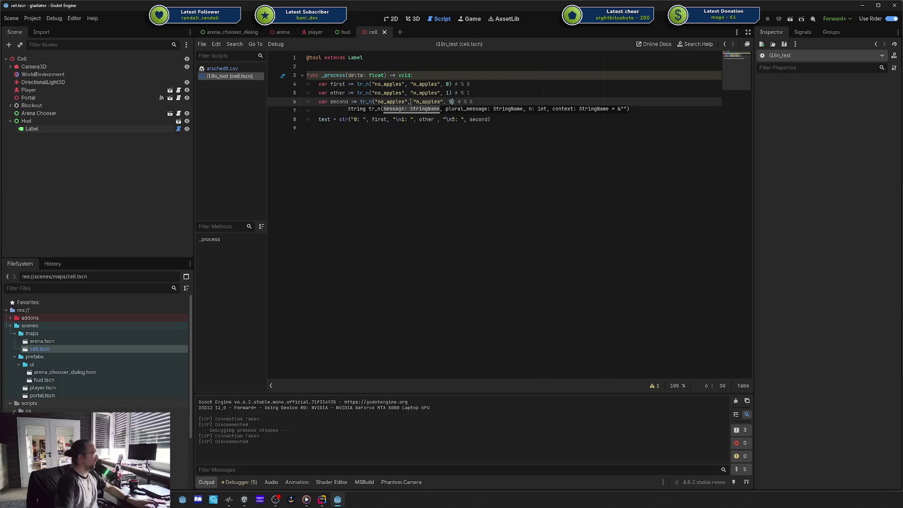
key("ctrl+s")
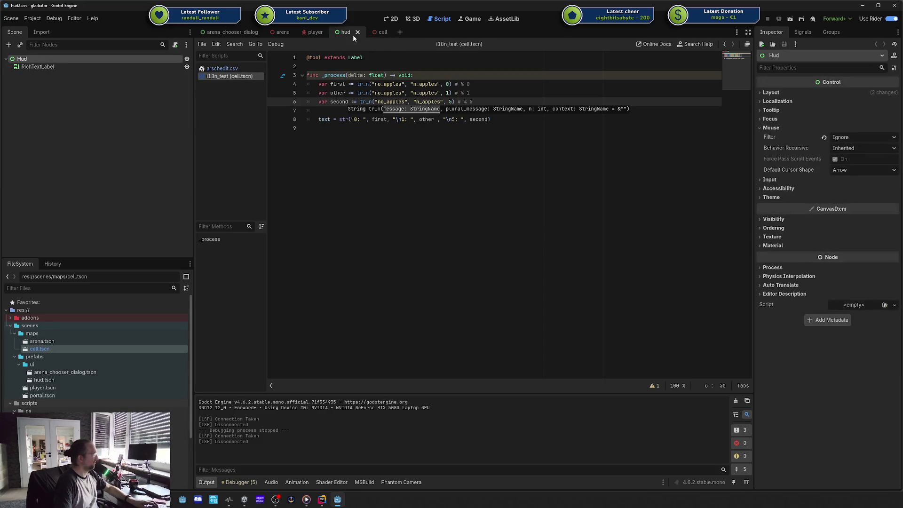
left_click(394, 19)
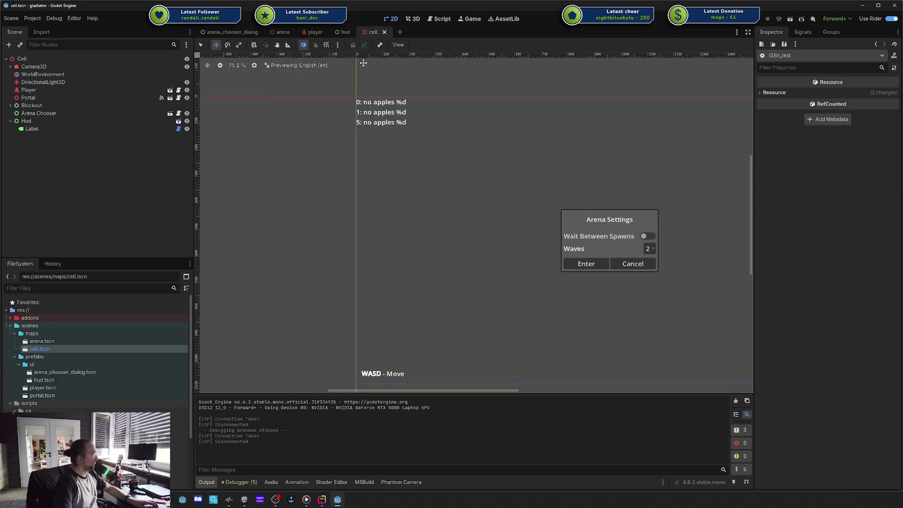
- Turn on the German translation preview in the 2D viewport
left_click(400, 47)
mouse_move(429, 164)
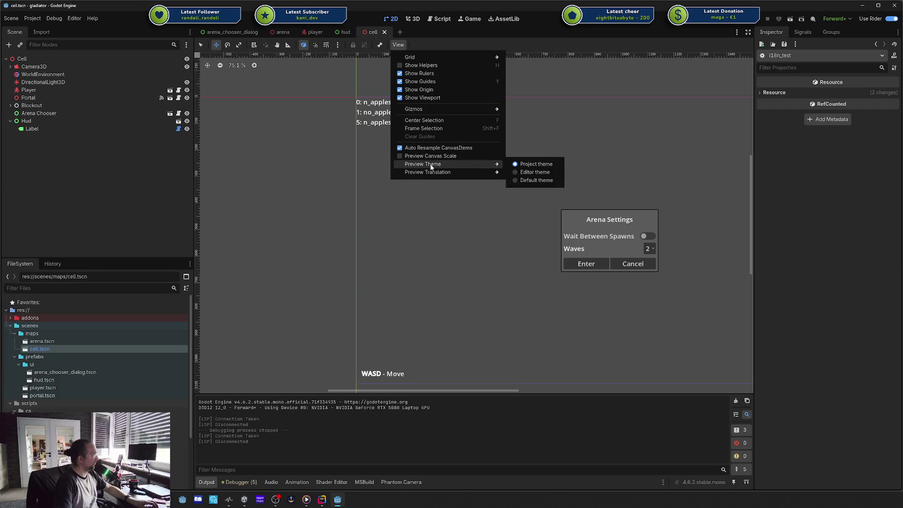
mouse_move(475, 171)
left_click(529, 185)
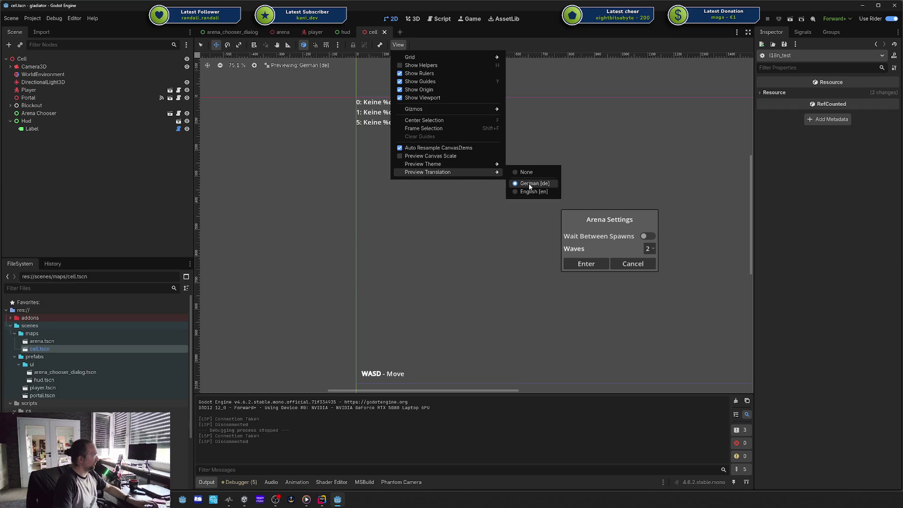
left_click(258, 143)
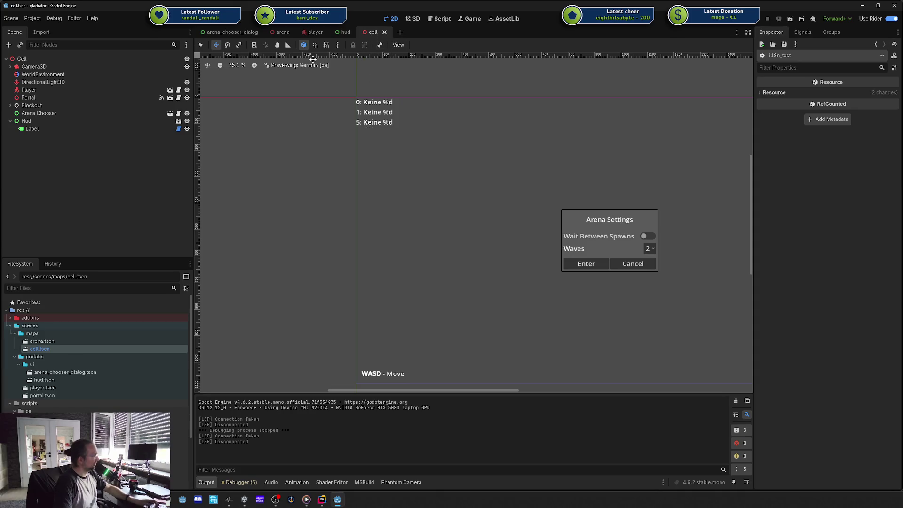
- In arschedit.csv, add a colon after Äpfel on the n_apples line 3
left_click(179, 128)
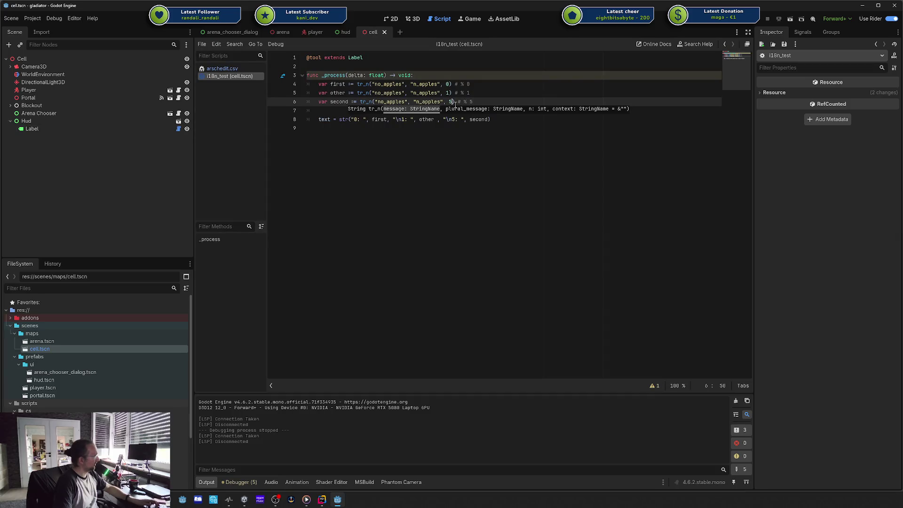
left_click(439, 103)
left_click(222, 68)
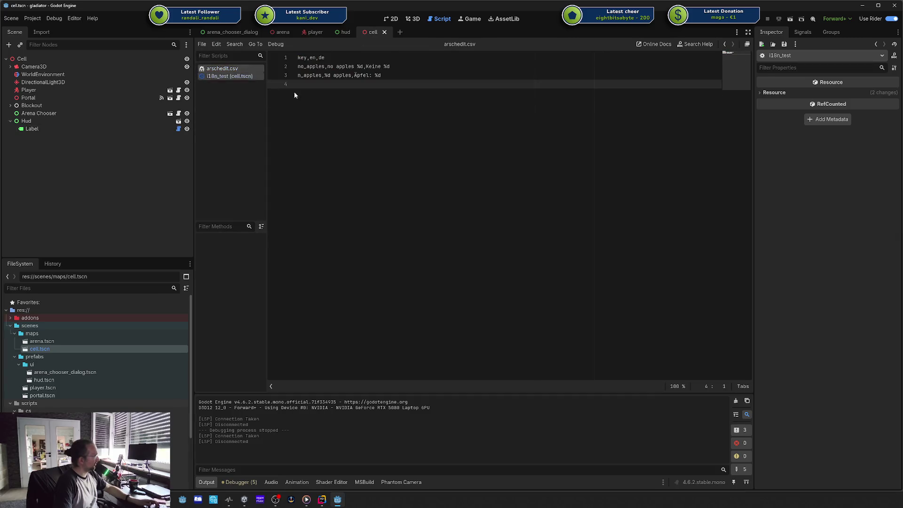
left_click(306, 78)
double_click(306, 76)
left_click(370, 75)
type(":")
left_click(395, 75)
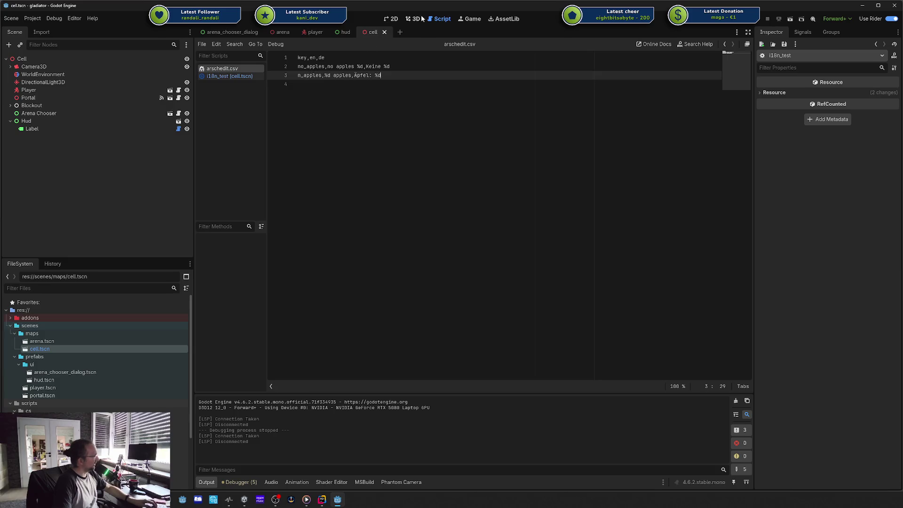
- Switch the 2D viewport's translation preview to English [en], toggling it off and back on
left_click(393, 19)
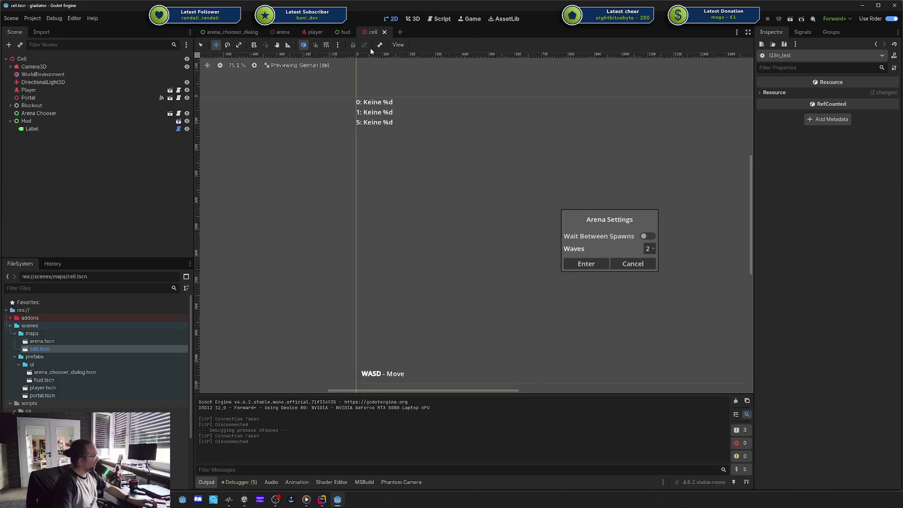
left_click(398, 45)
mouse_move(444, 172)
left_click(546, 192)
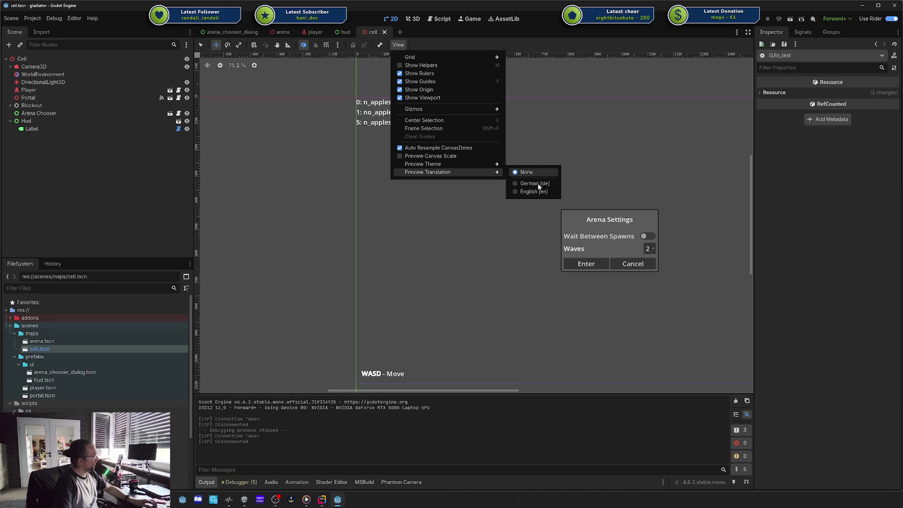
left_click(528, 172)
left_click(524, 191)
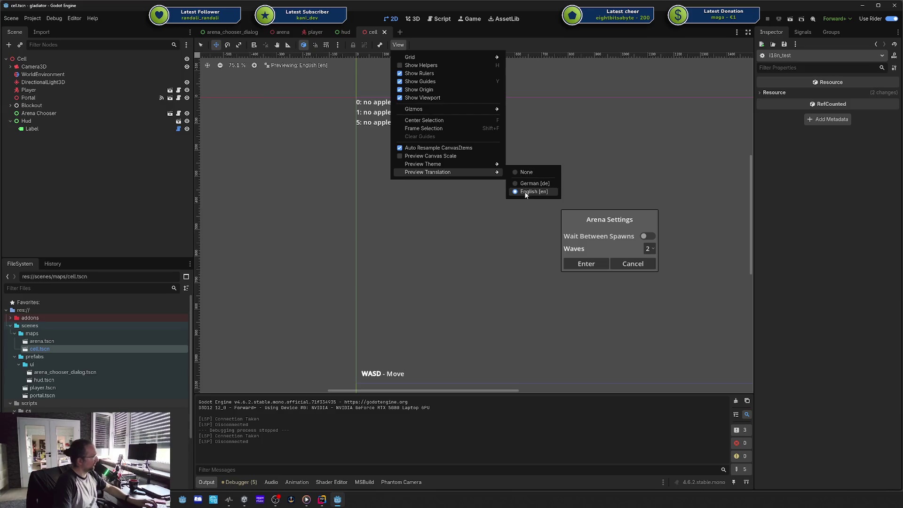
left_click(341, 192)
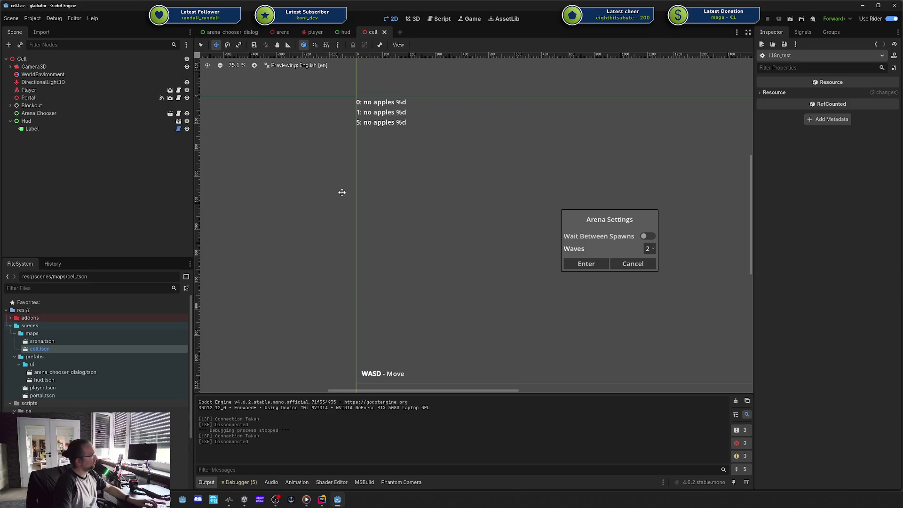
left_click(33, 18)
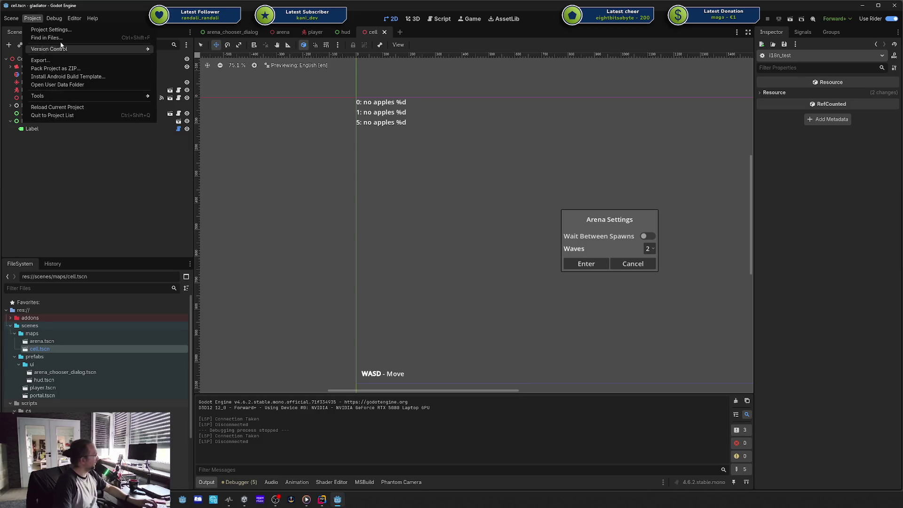
left_click(51, 29)
left_click(402, 131)
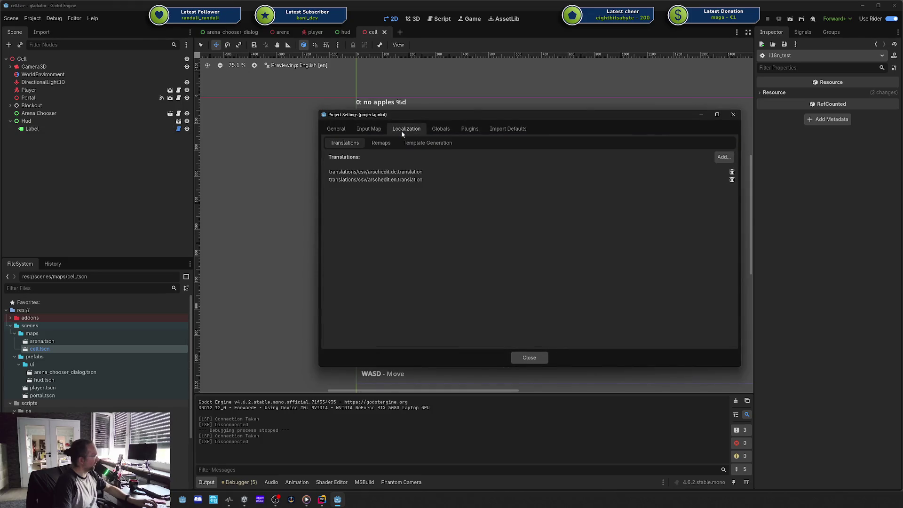
left_click(381, 142)
left_click(417, 143)
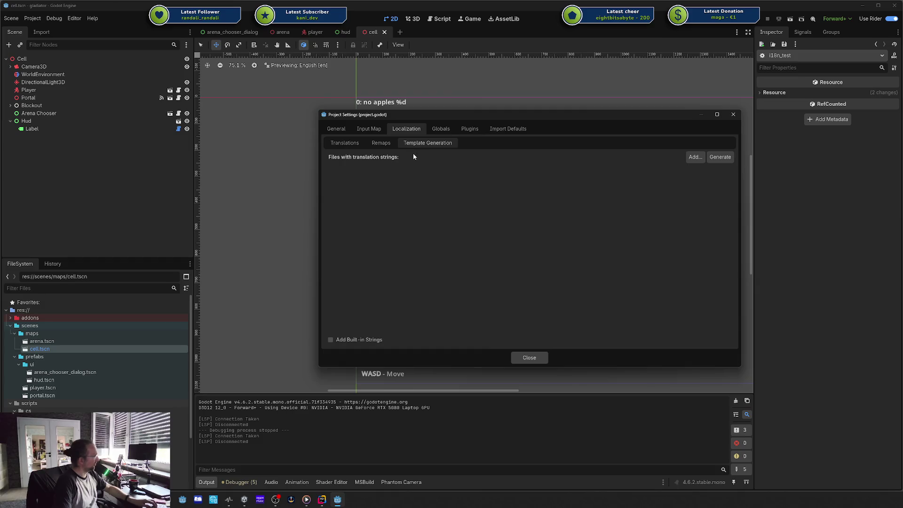
left_click(362, 339)
left_click(342, 146)
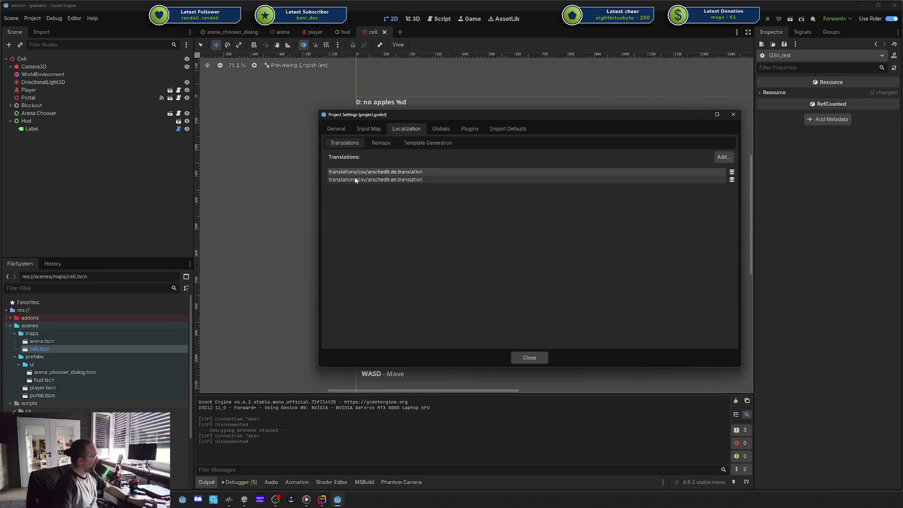
left_click(733, 114)
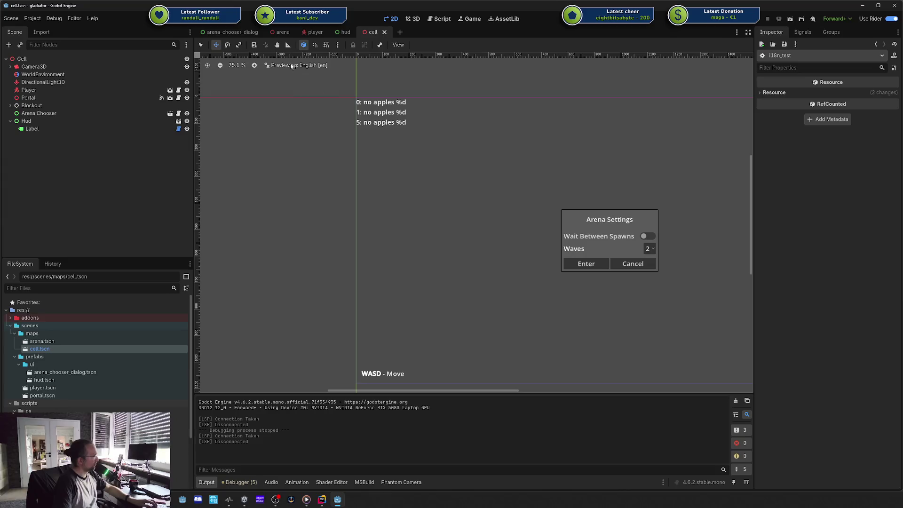
key("ctrl+F3")
mouse_move(364, 102)
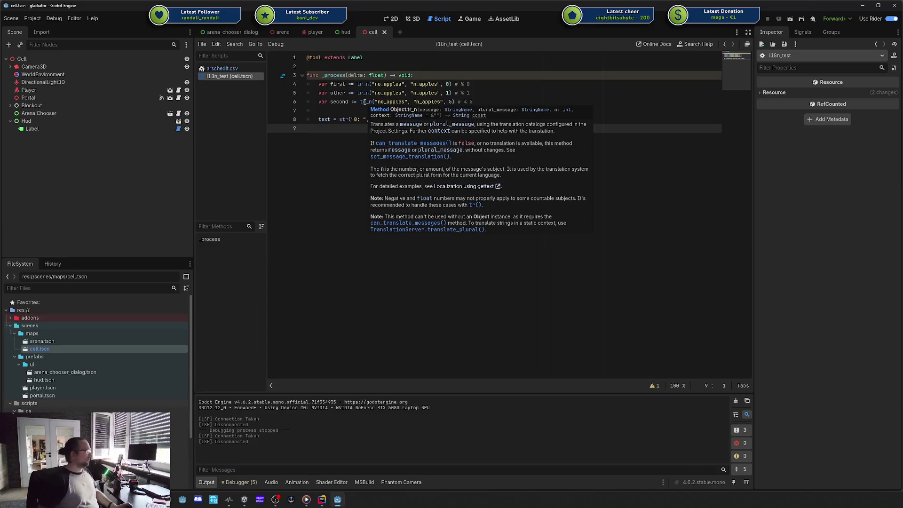
- Edit line 6 to tr_n("no_apples", tr("n_apples"), 5), save, and return to 2D
left_click(414, 102)
type("tr(")
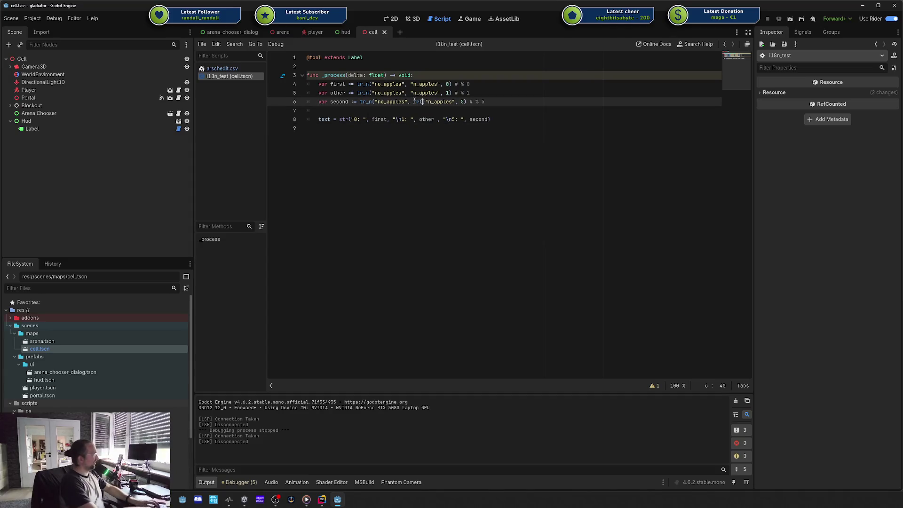
key("Delete")
key("Right")
key("Right")
key("Right")
key("Left")
key("Left")
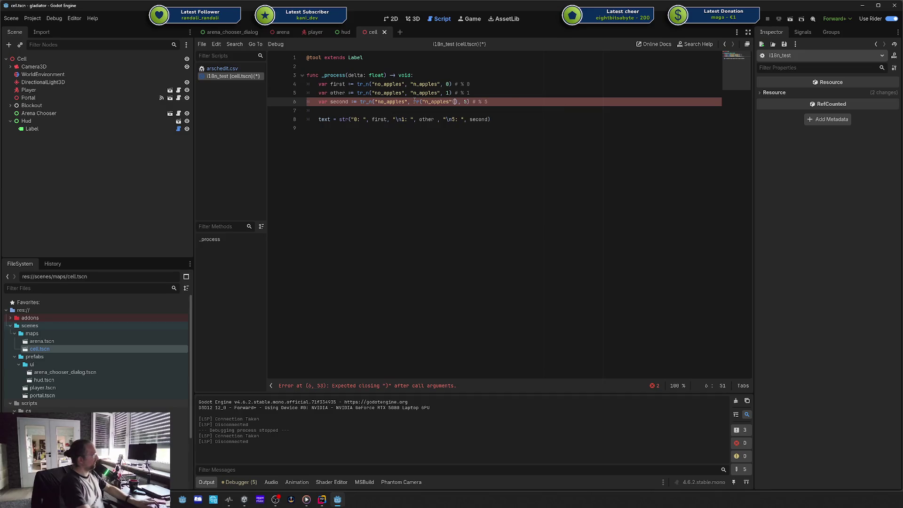
type(")")
key("Down")
key("ctrl+s")
left_click(391, 19)
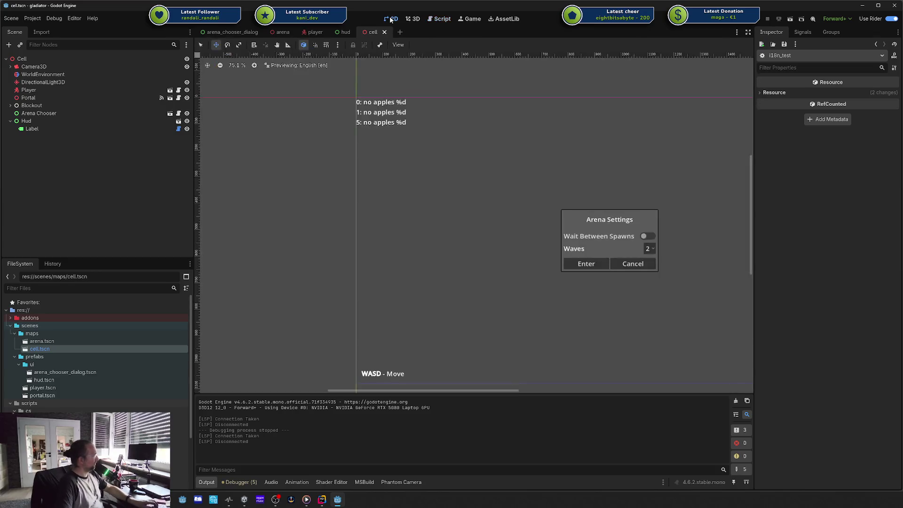
- Set the 2D viewport's translation preview to German [de]
left_click(398, 45)
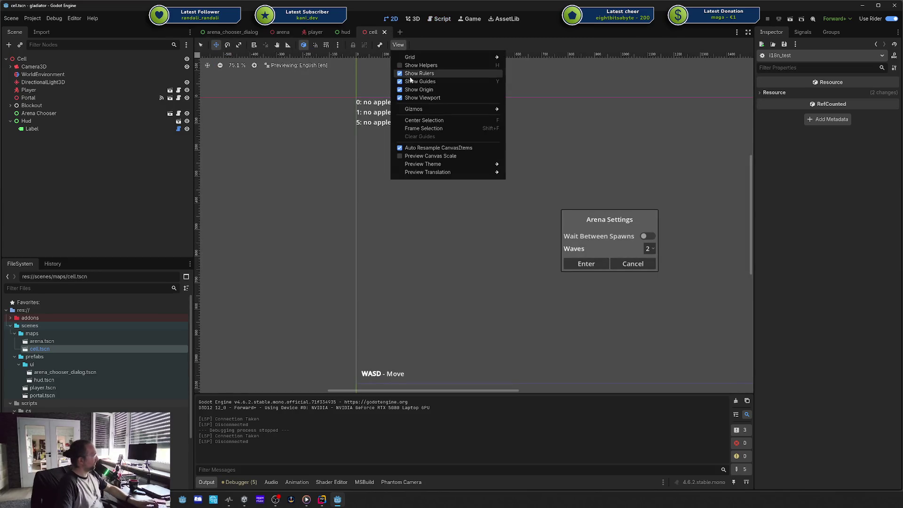
mouse_move(432, 172)
left_click(522, 192)
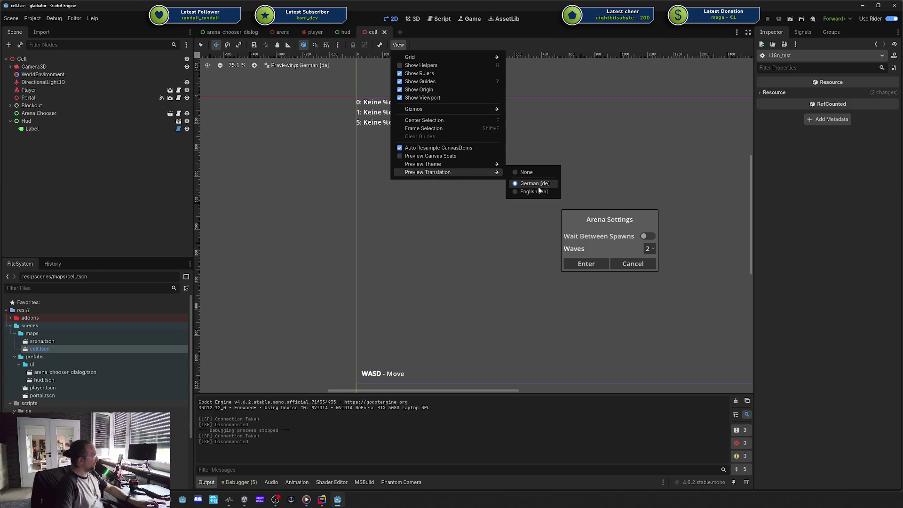
left_click(353, 188)
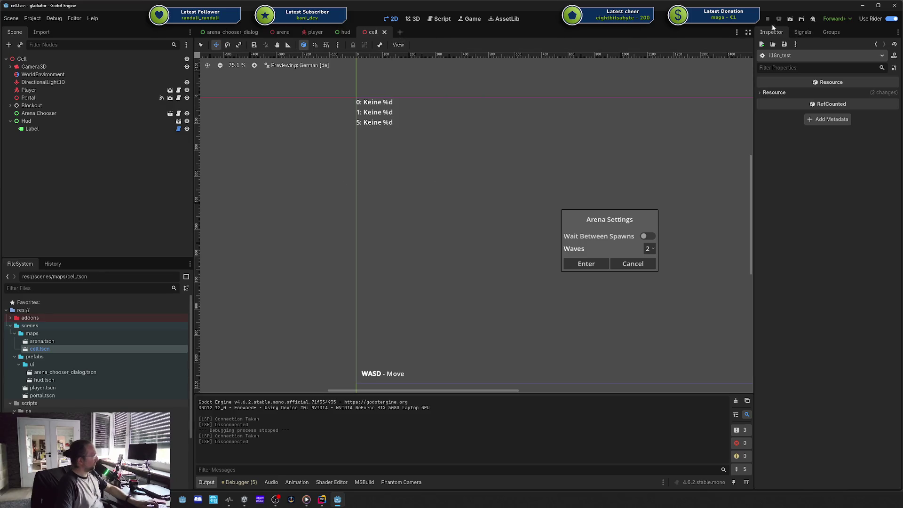
- Run the project, check the game window showing 'Keine %d', then stop it
left_click(743, 23)
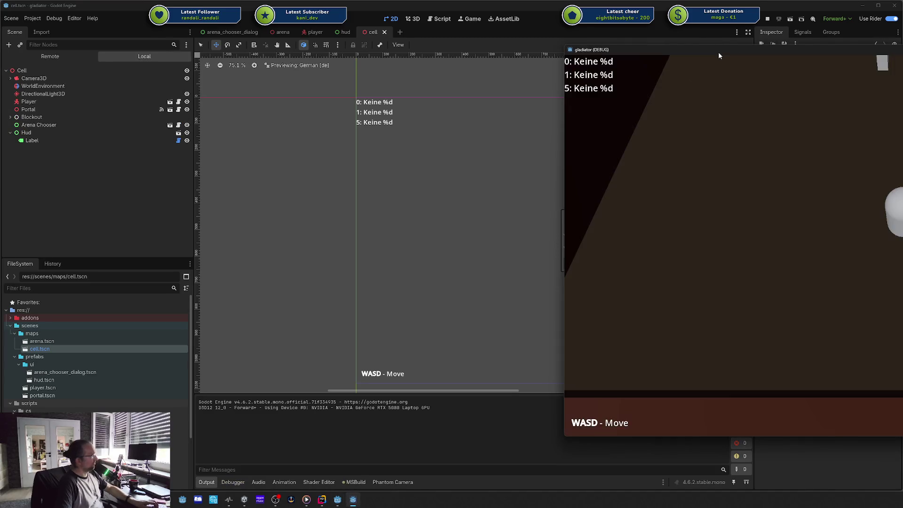
left_click_drag(718, 55, 563, 89)
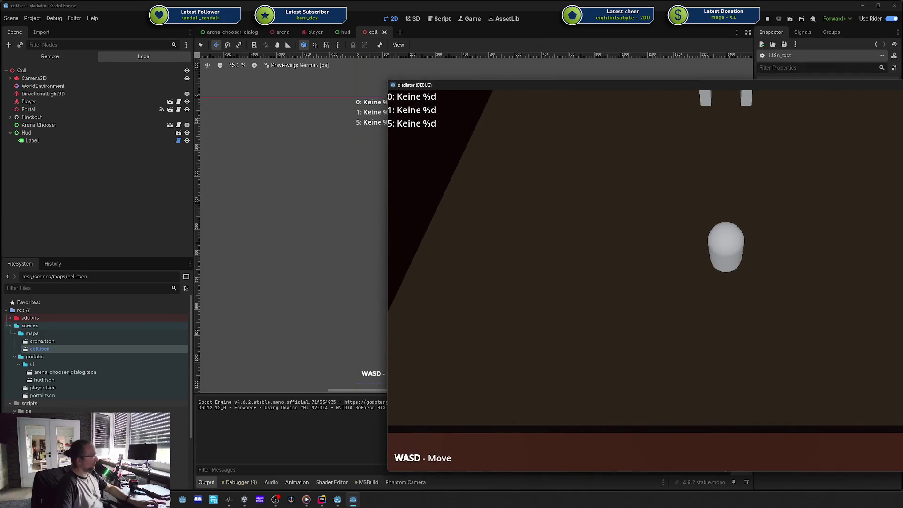
key("F8")
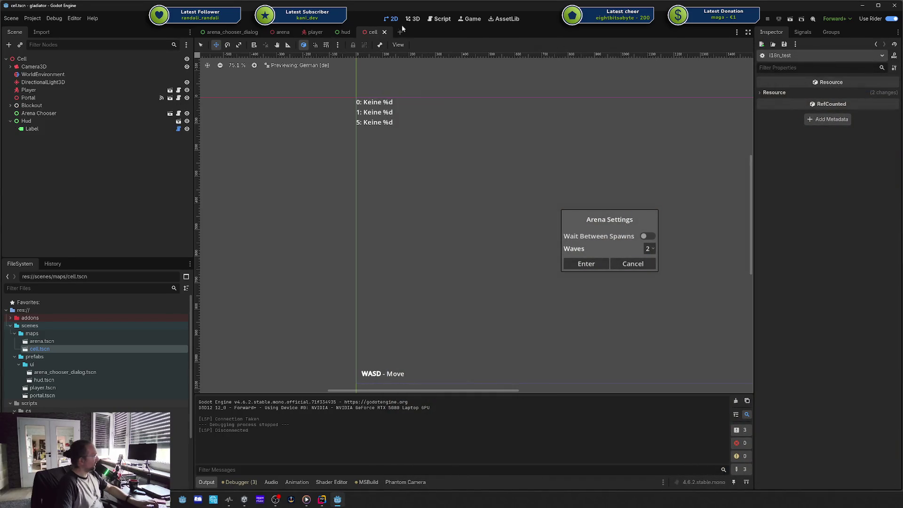
- Wrap no_apples in tr() so line 6 reads tr_n(tr("no_apples"), tr("n_apples"), 5)
left_click(178, 128)
left_click(375, 102)
type("tr(")
key("Delete")
key("ctrl+Right")
type(")")
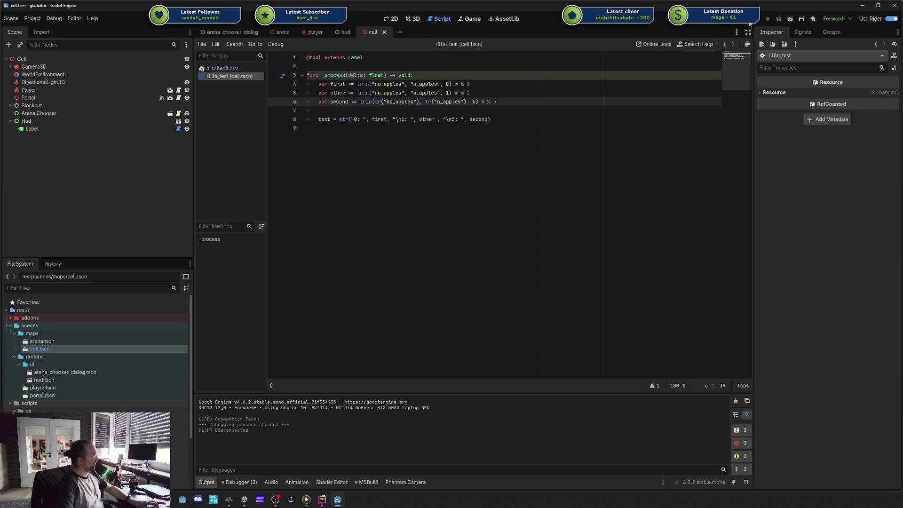
- Run the game to check the 'Äpfel: %d' line, stop it, and return to 2D
key("F6")
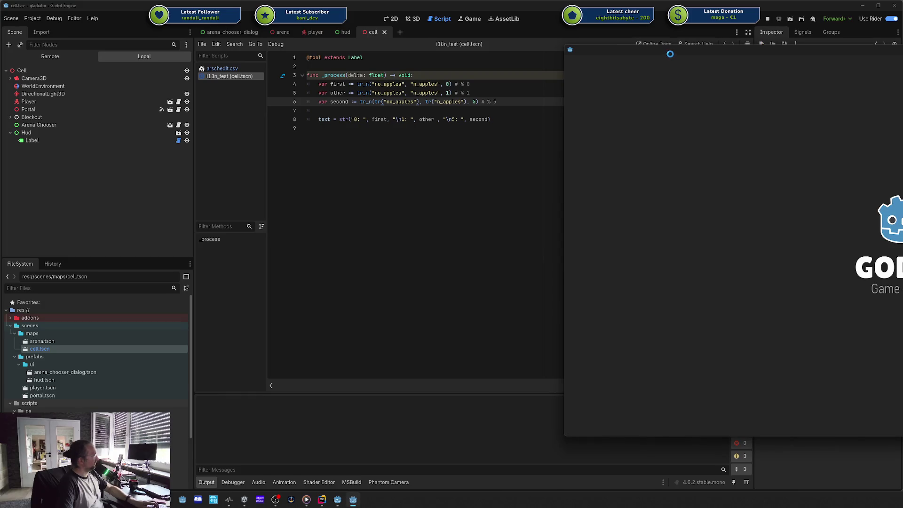
left_click_drag(541, 66, 399, 102)
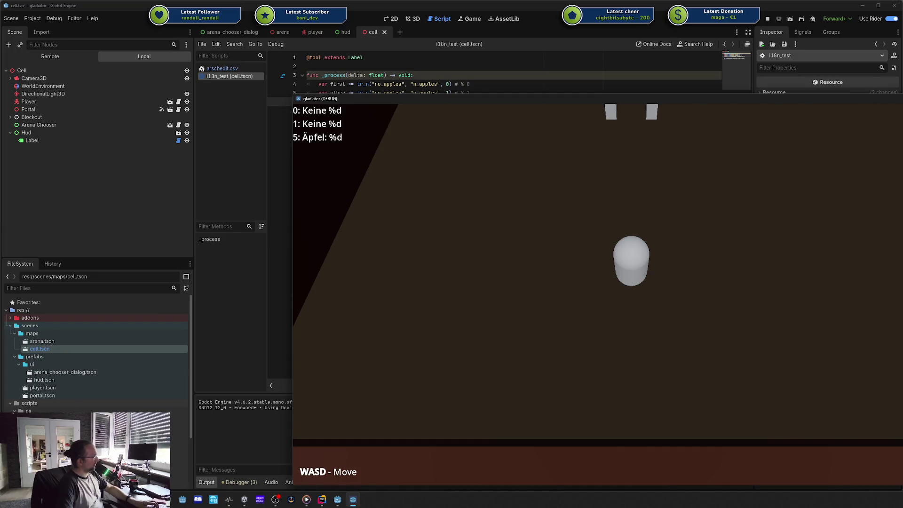
key("F8")
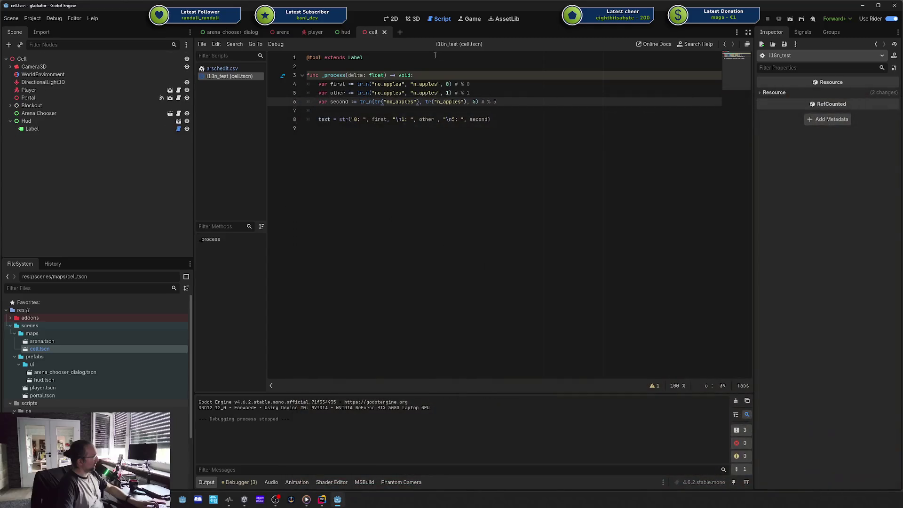
left_click(390, 18)
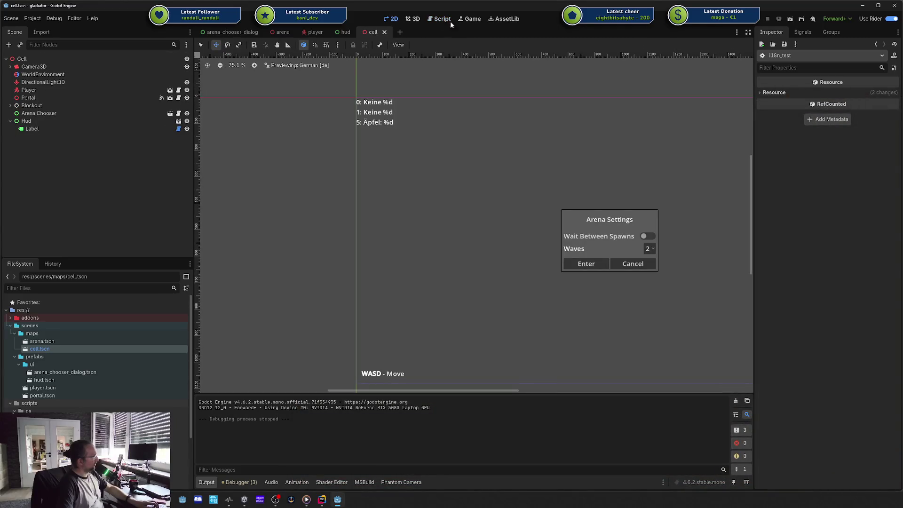
- Remove the inner tr() around no_apples on line 6 and check the 2D label
left_click(463, 21)
left_click(394, 19)
left_click(431, 19)
key("BackSpace")
key("ctrl+Left")
key("Delete")
key("Delete")
key("Delete")
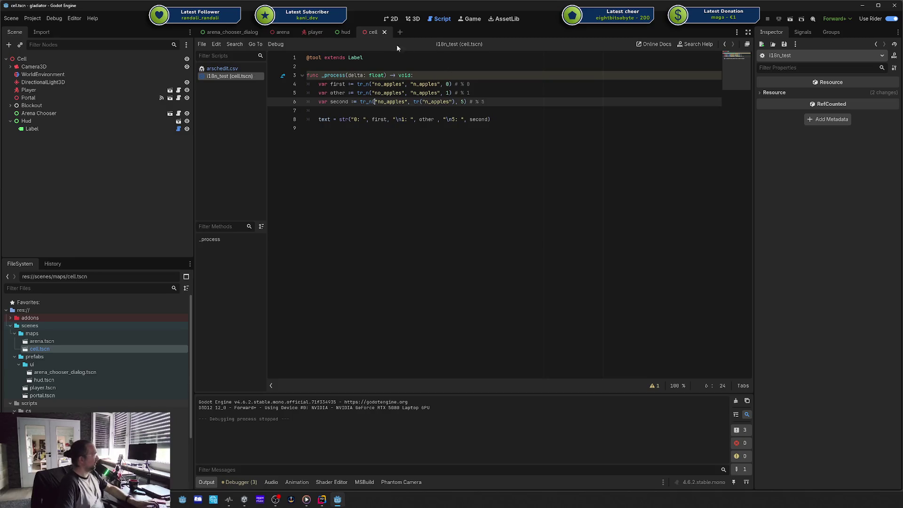
left_click(395, 19)
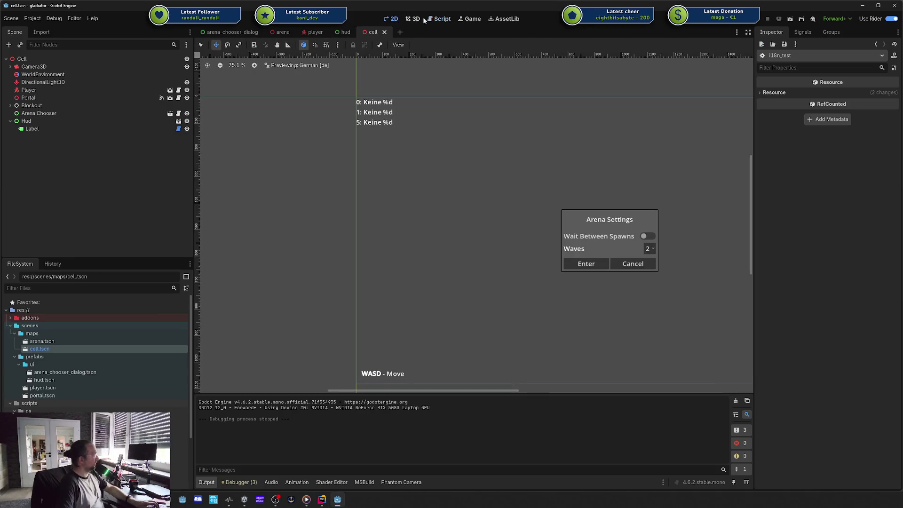
left_click(436, 20)
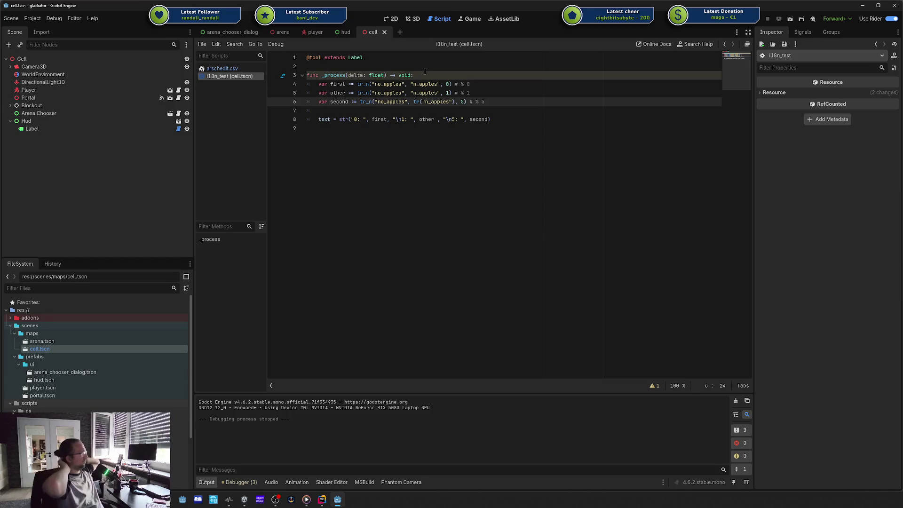
- Try adding a %d placeholder to the no_apples key, preview it, then remove it
key("Right")
type("%d")
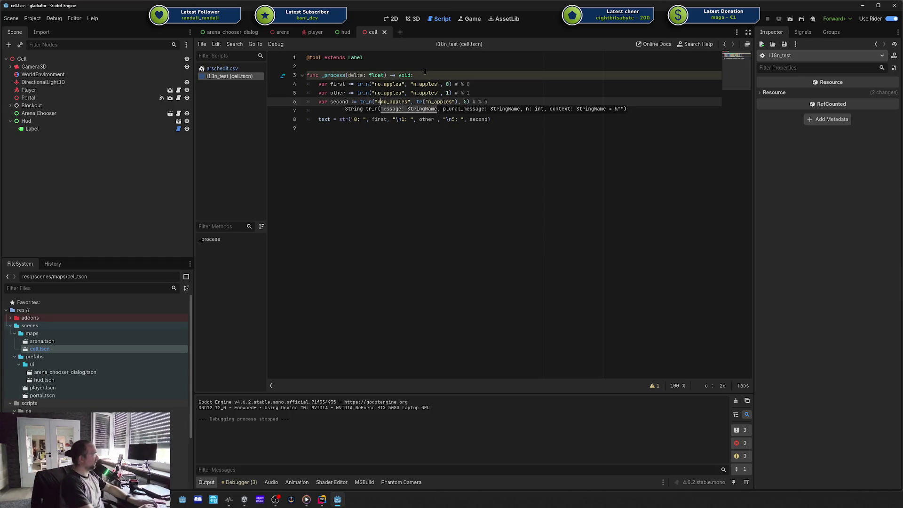
left_click(390, 20)
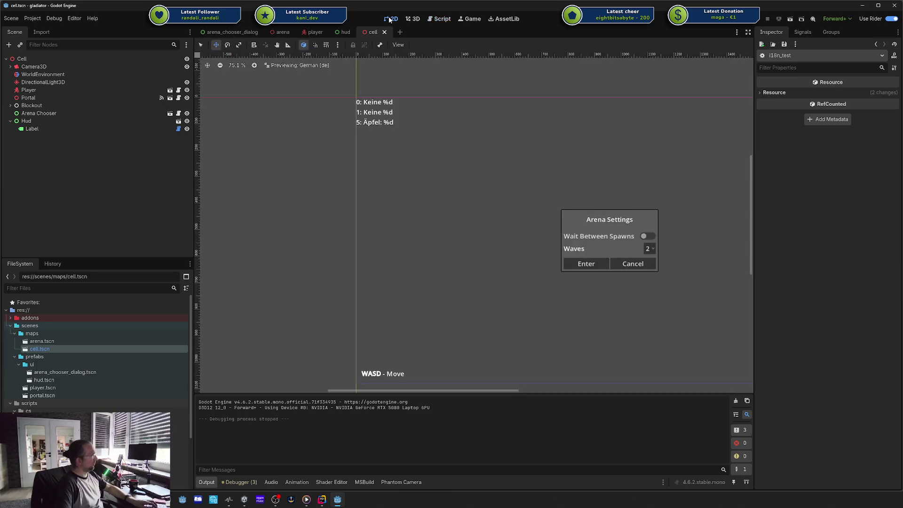
left_click(438, 21)
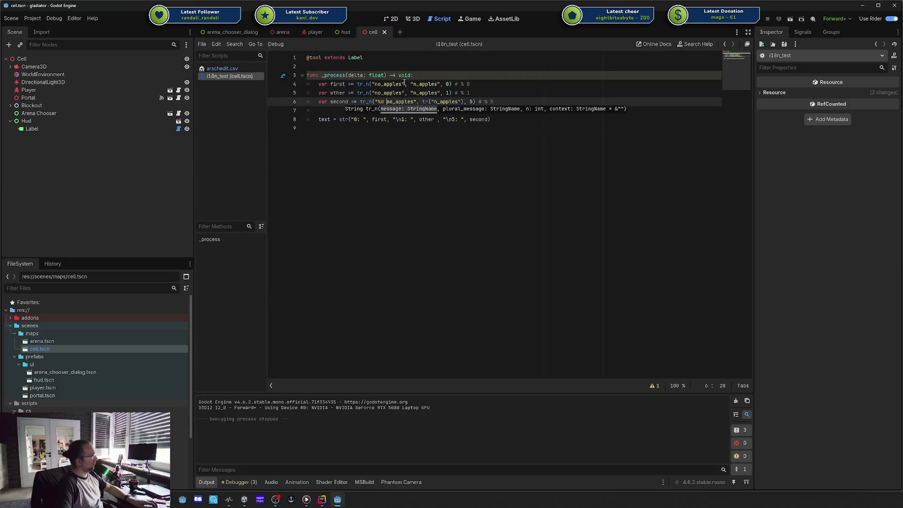
key("BackSpace")
key("BackSpace")
key("BackSpace")
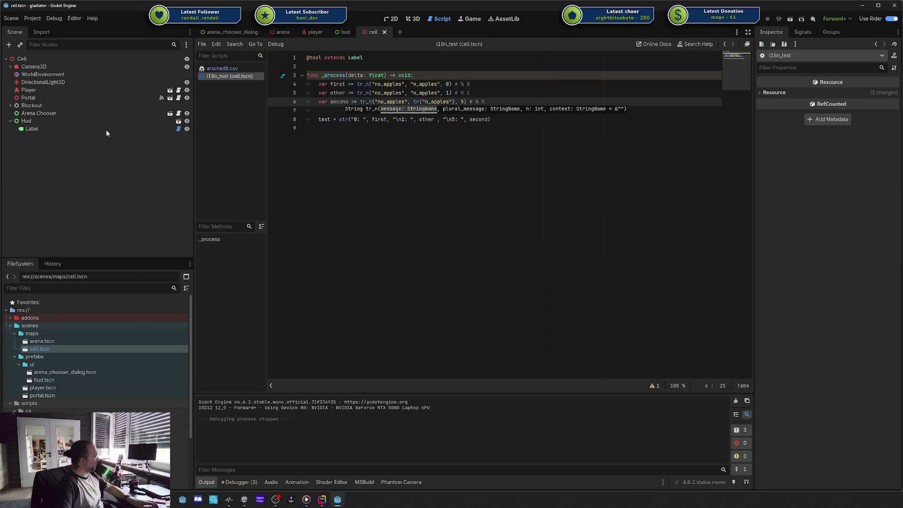
- Compare the no_apples and n_apples rows in arschedit.csv, then go back to the script
left_click(240, 69)
key("Up")
key("Down")
key("Up")
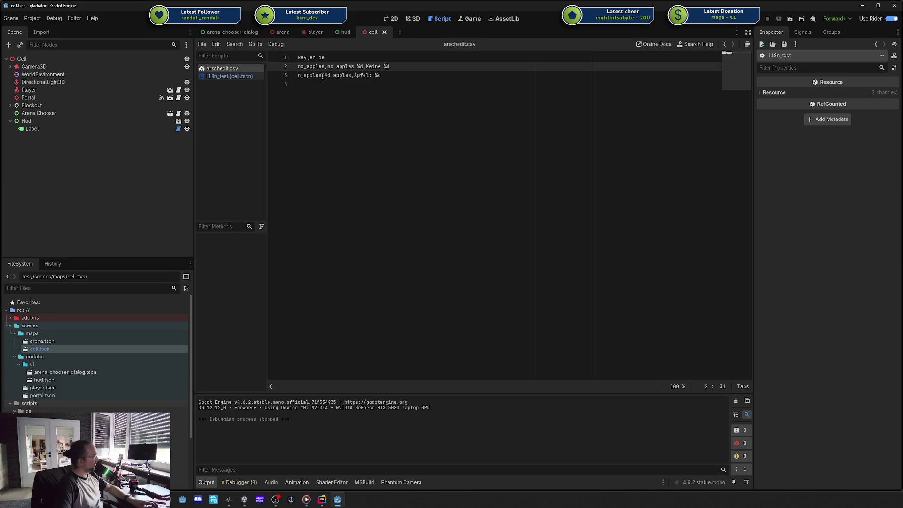
left_click(322, 75)
key("alt+Left")
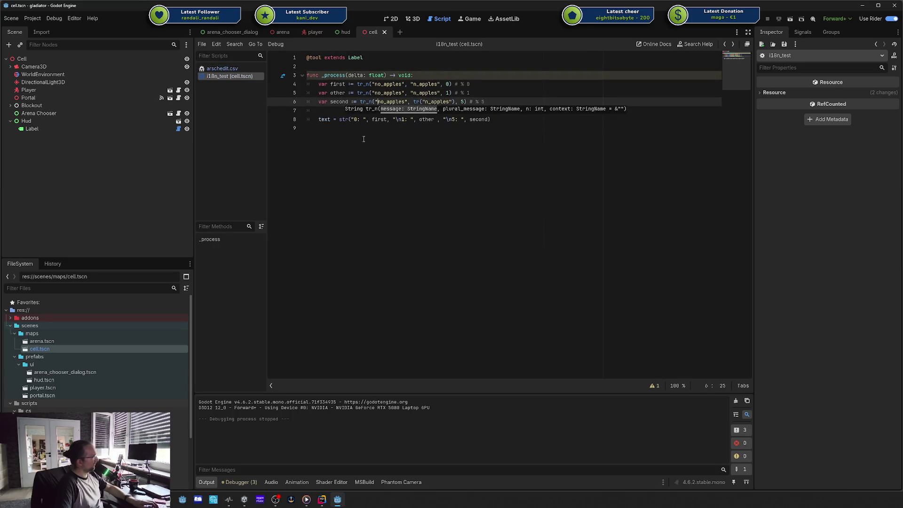
left_click(364, 141)
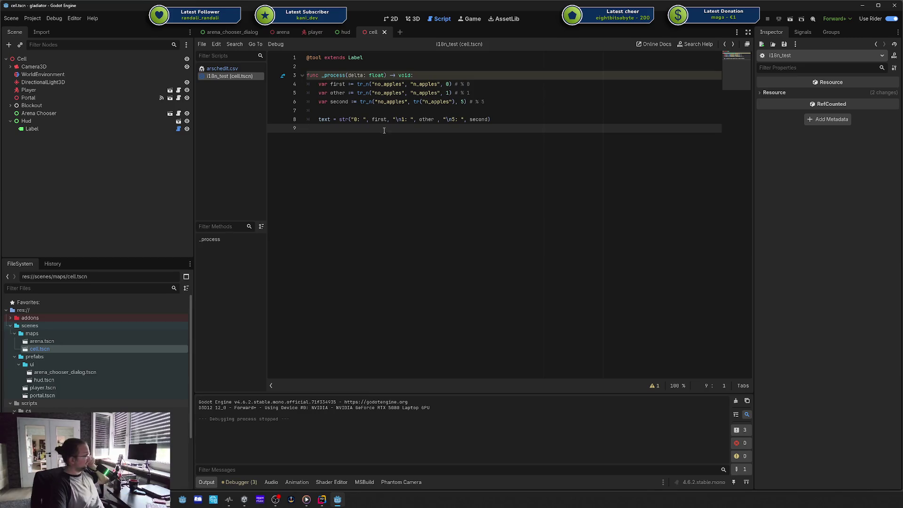
- Wrap no_apples in tr() again on line 6 and preview the German label text
left_click(375, 101)
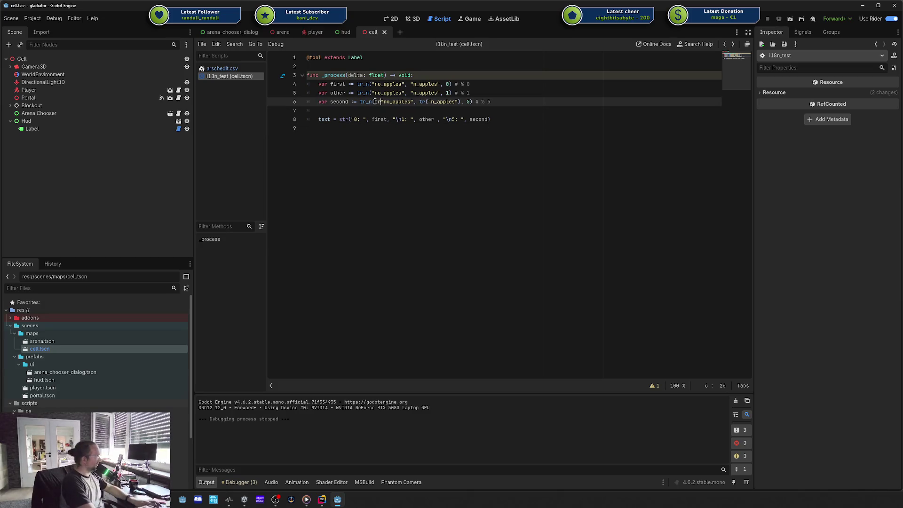
type("tr(")
key("ctrl+Right")
key("Right")
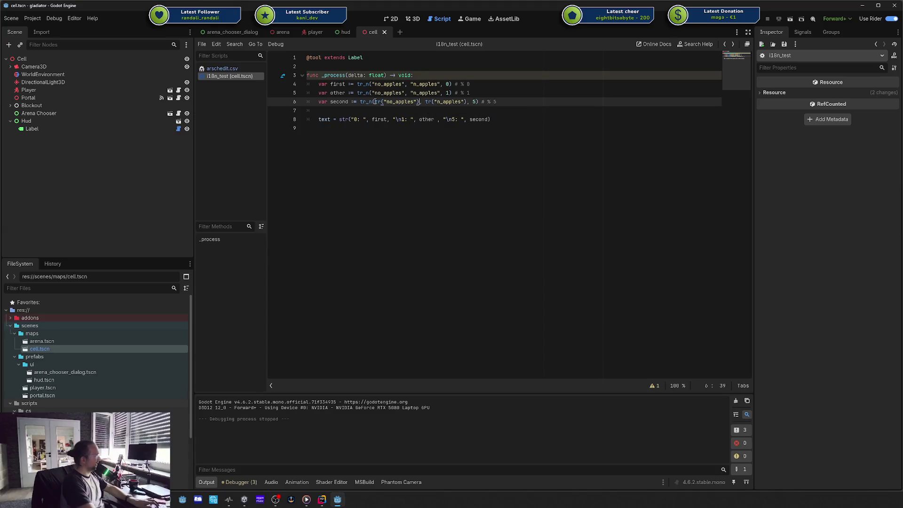
type(")")
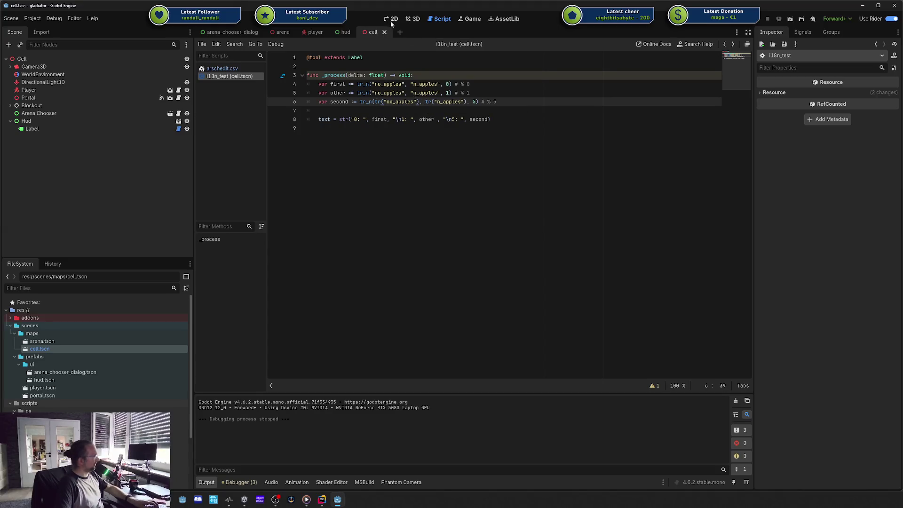
left_click(390, 19)
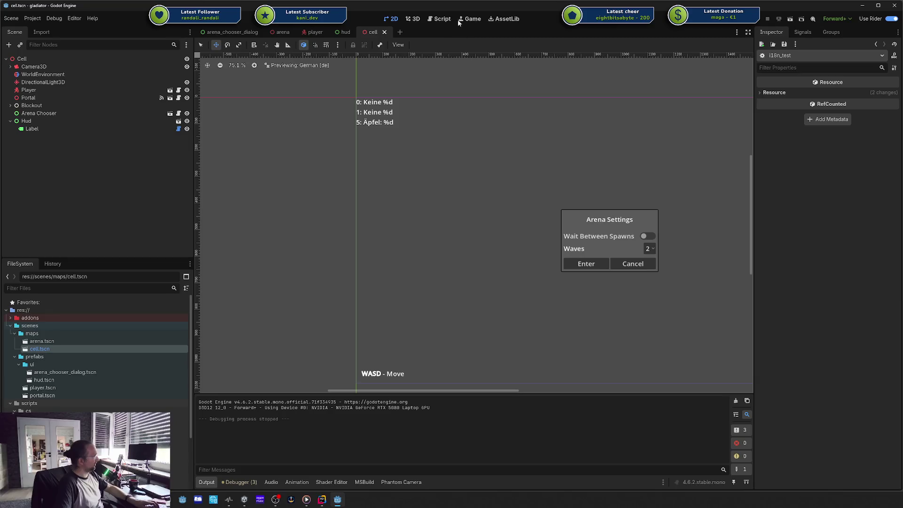
left_click(439, 19)
- Delete ' %d' from the German Keine and English no apples entries in arschedit.csv
left_click(242, 67)
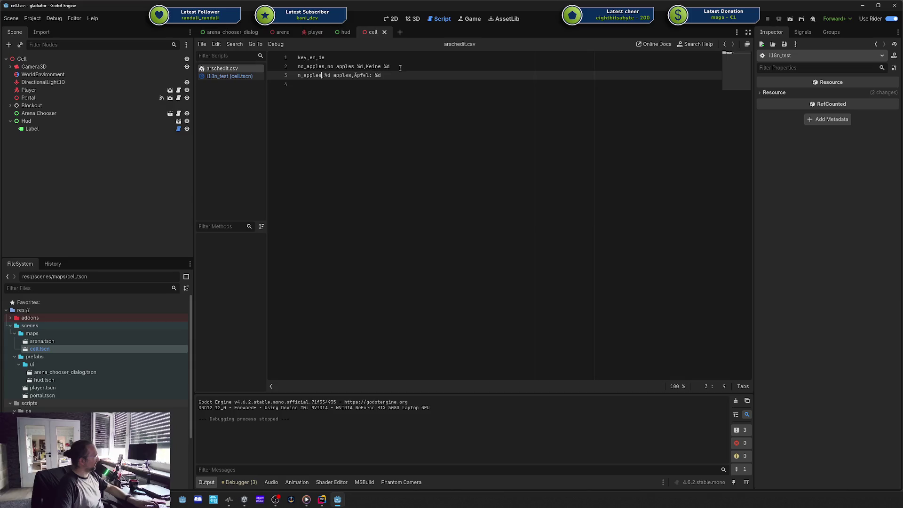
left_click(399, 68)
key("BackSpace")
key("BackSpace")
key("BackSpace")
key("Down")
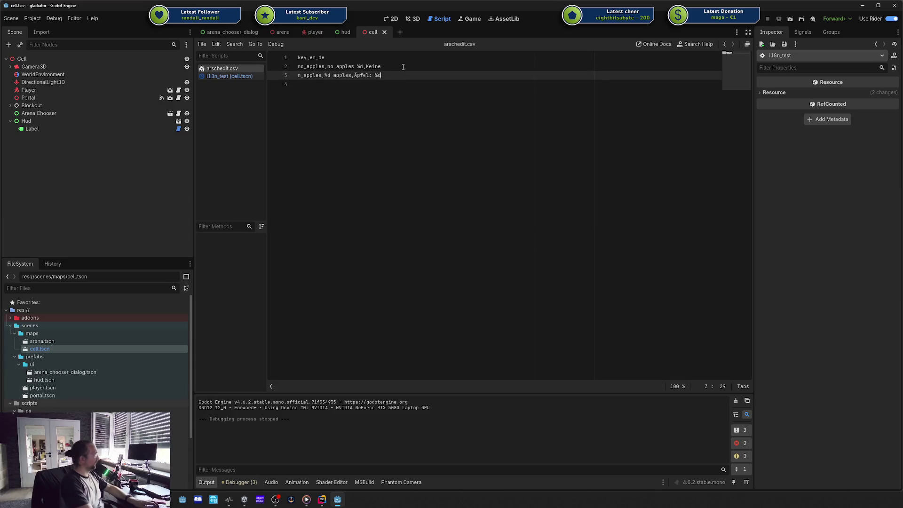
key("Up")
key("Left")
key("Left")
key("Left")
key("Delete")
key("BackSpace")
key("BackSpace")
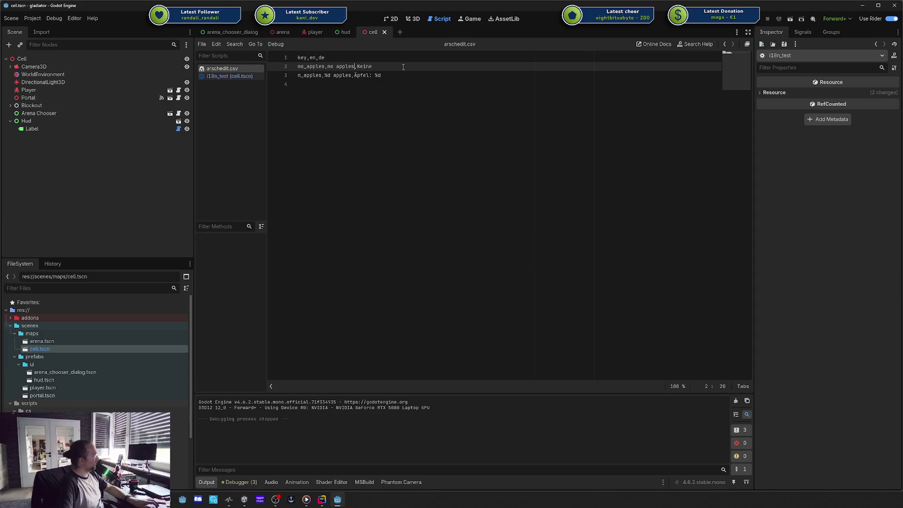
- Check the German label preview in 2D, then return to arschedit.csv and select the no_apples key
left_click(393, 19)
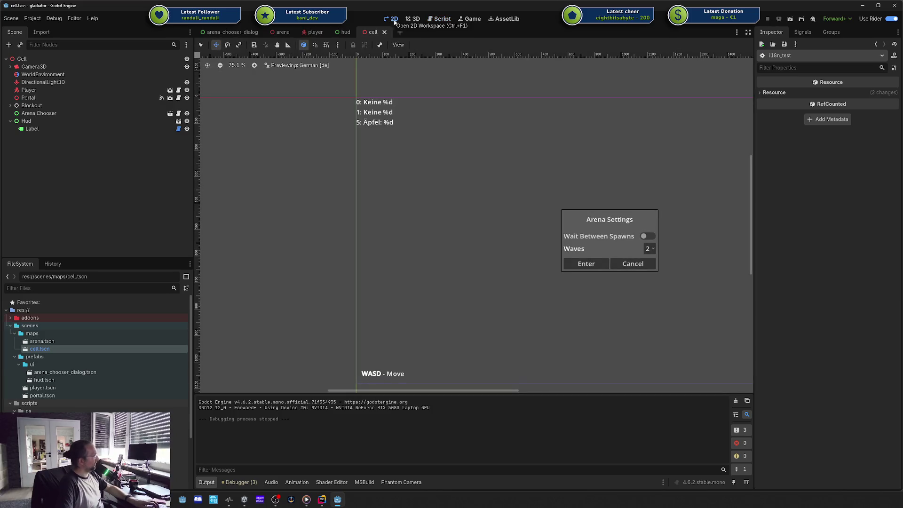
left_click(437, 20)
left_click(414, 89)
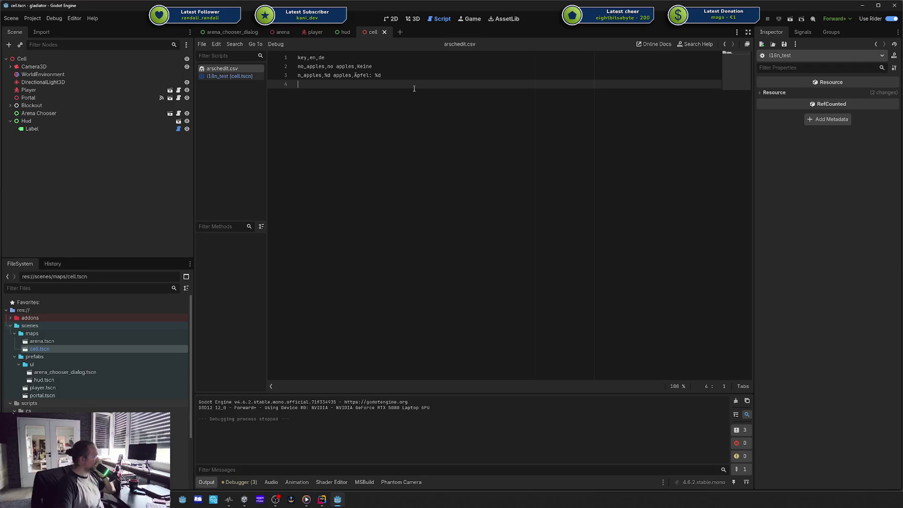
double_click(308, 66)
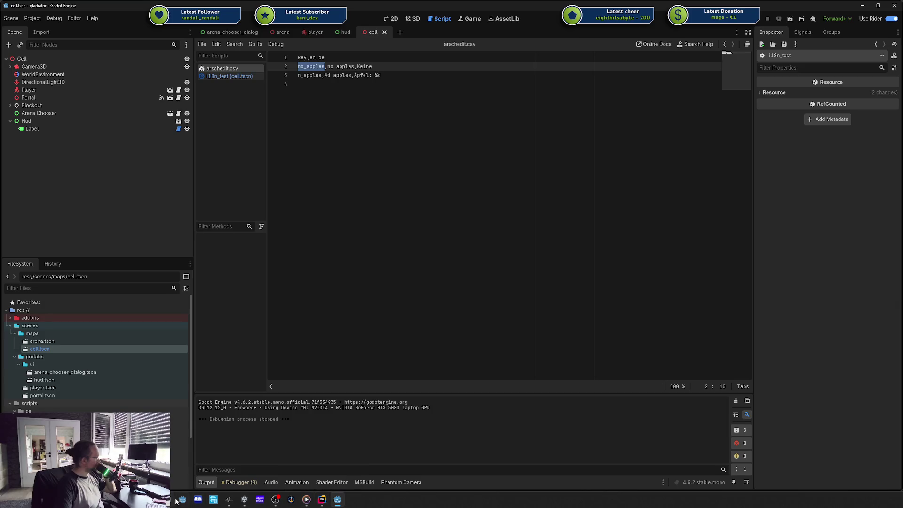
- In the browser docs, go to Localization using spreadsheets > Formatting > Specifying plural forms
mouse_move(177, 501)
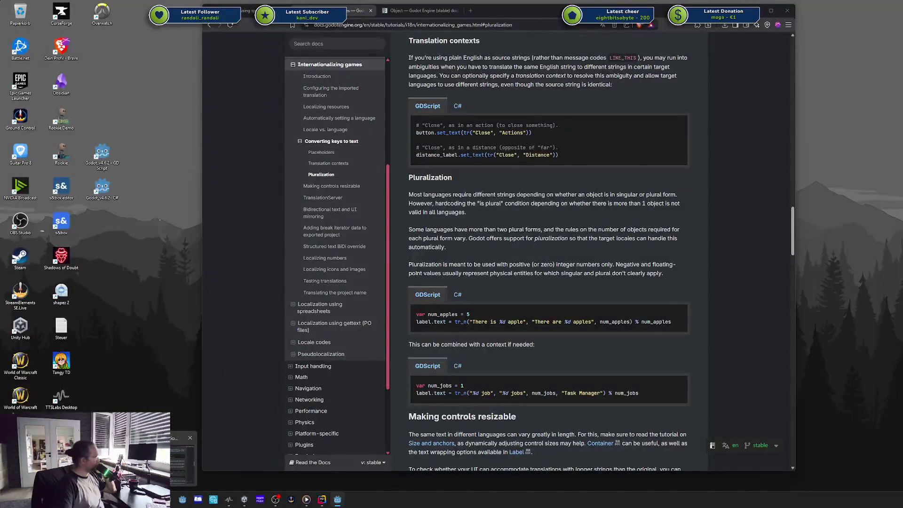
left_click(181, 458)
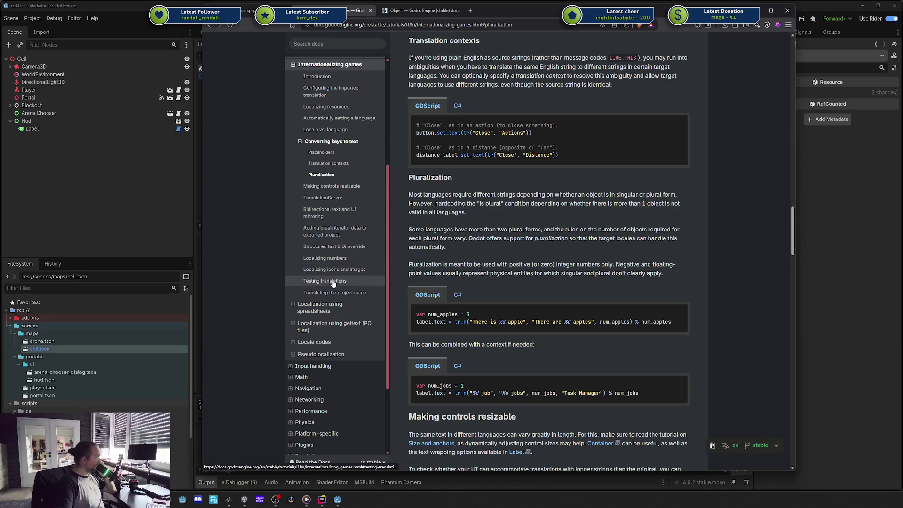
scroll(318, 307, "down", 1)
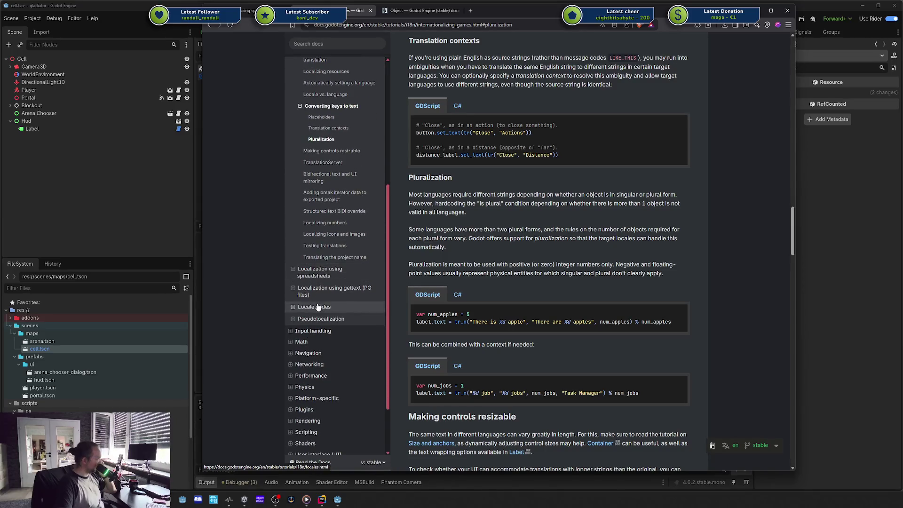
left_click(311, 273)
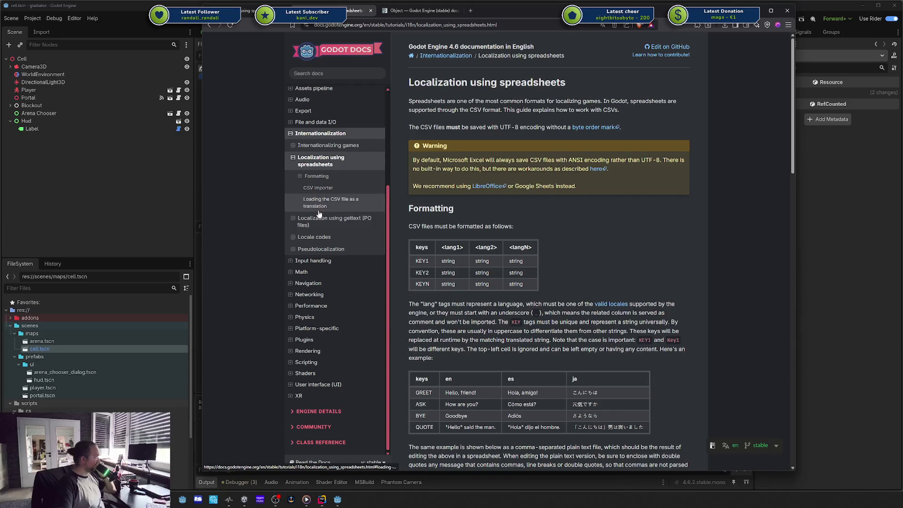
left_click(322, 178)
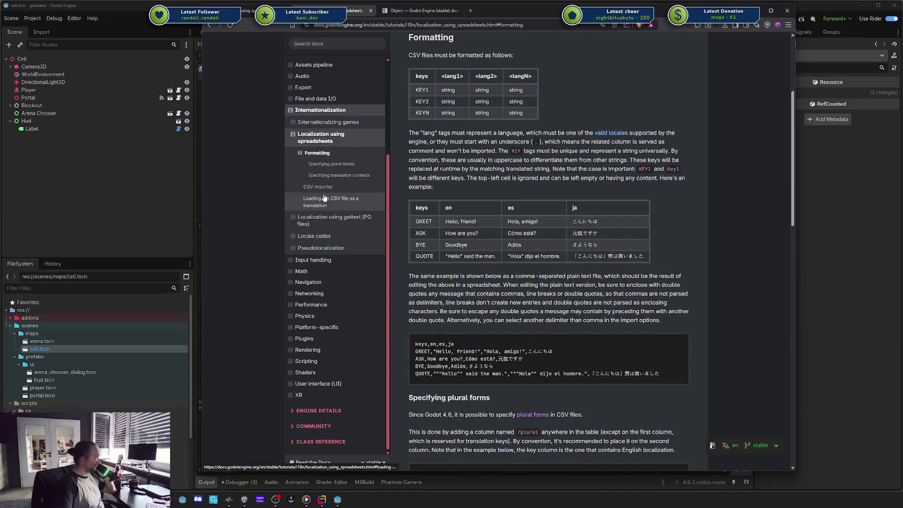
left_click(352, 165)
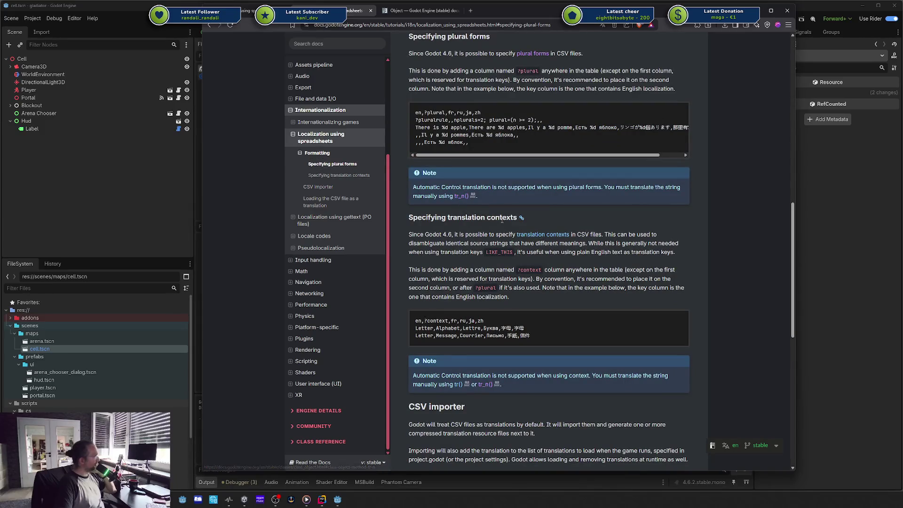
scroll(516, 214, "up", 1)
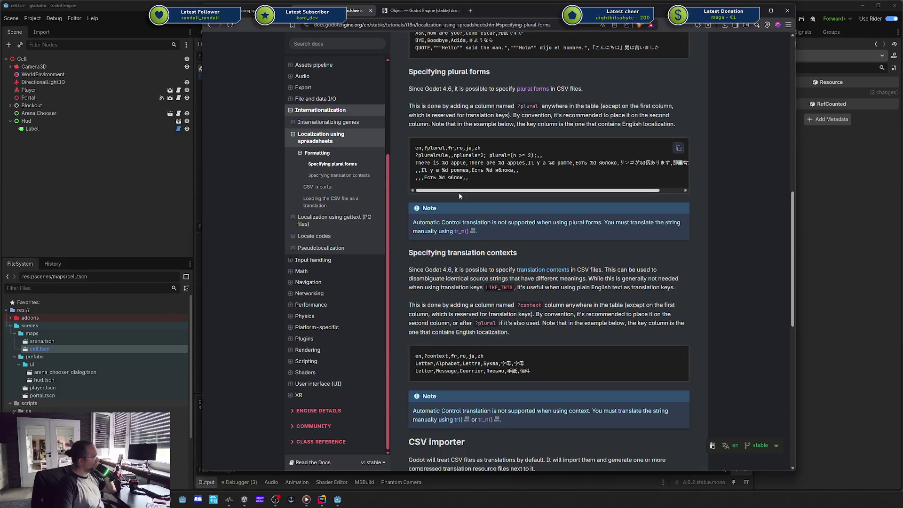
scroll(461, 211, "up", 2)
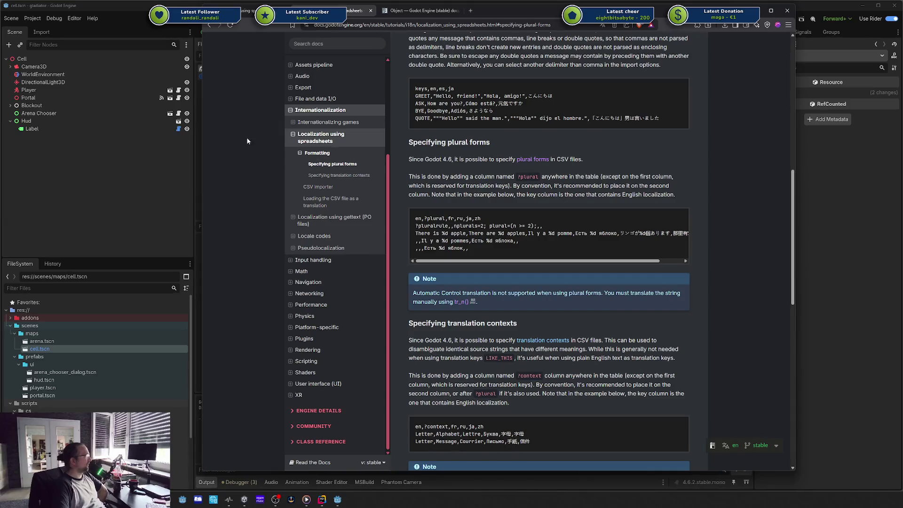
- In the hud scene's i18n_test script, add a new line text = tr("no_apples") below the text assignment
left_click(818, 224)
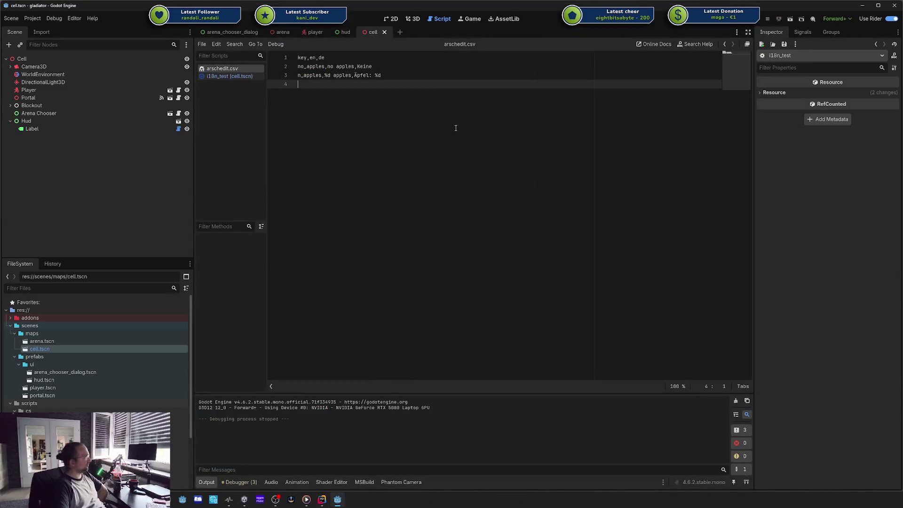
left_click(343, 32)
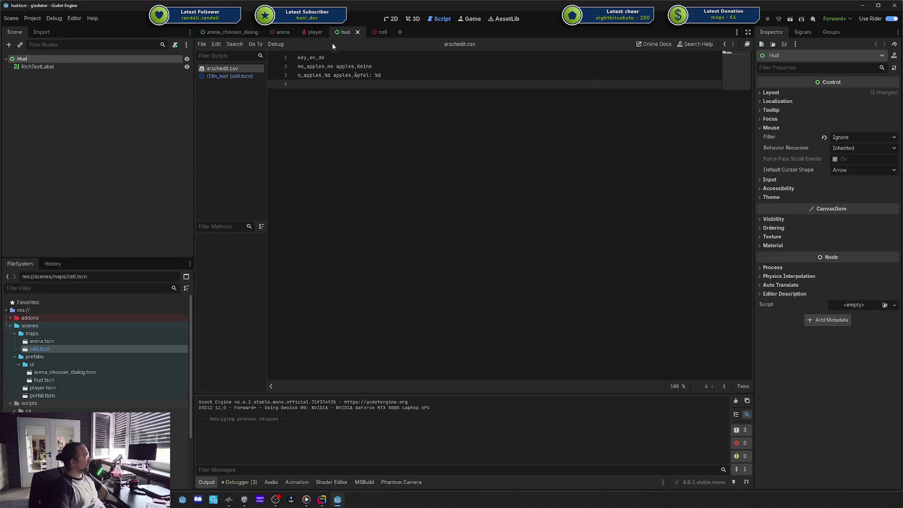
left_click(237, 77)
left_click(497, 118)
key("Return")
type("te")
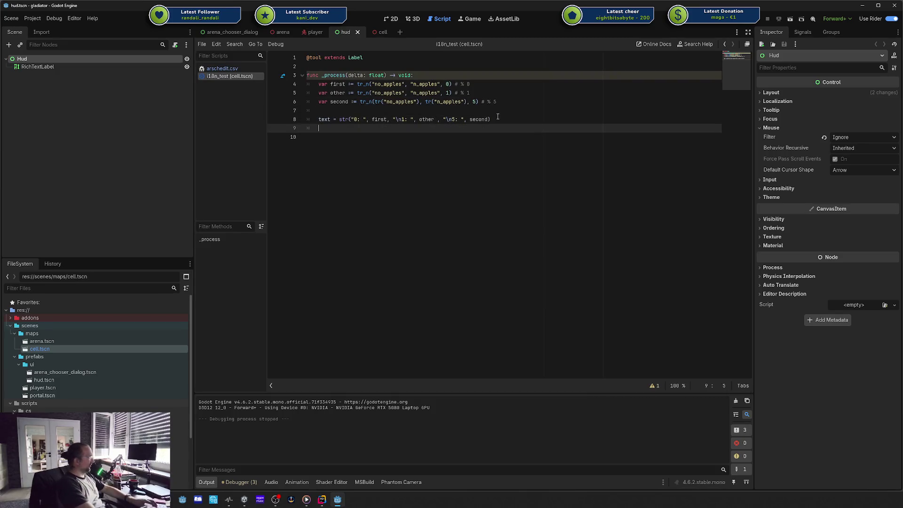
type("xt = t")
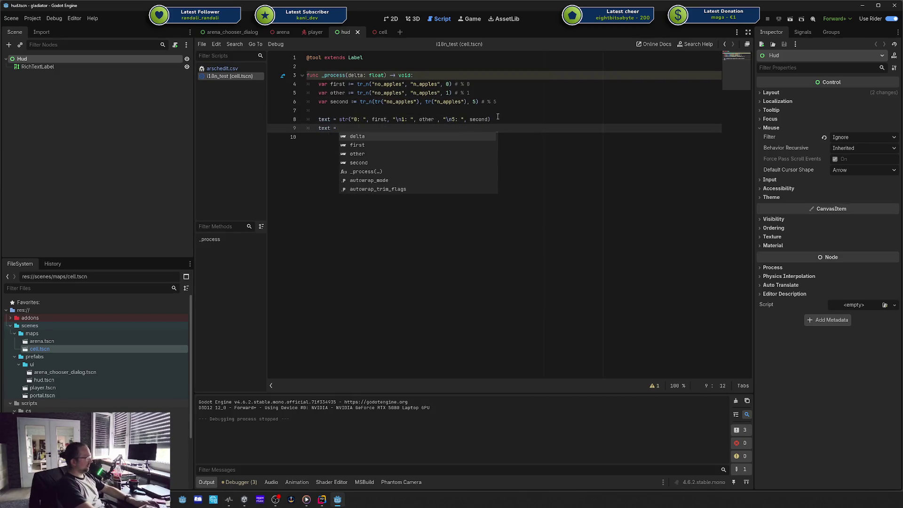
type("r(\"")
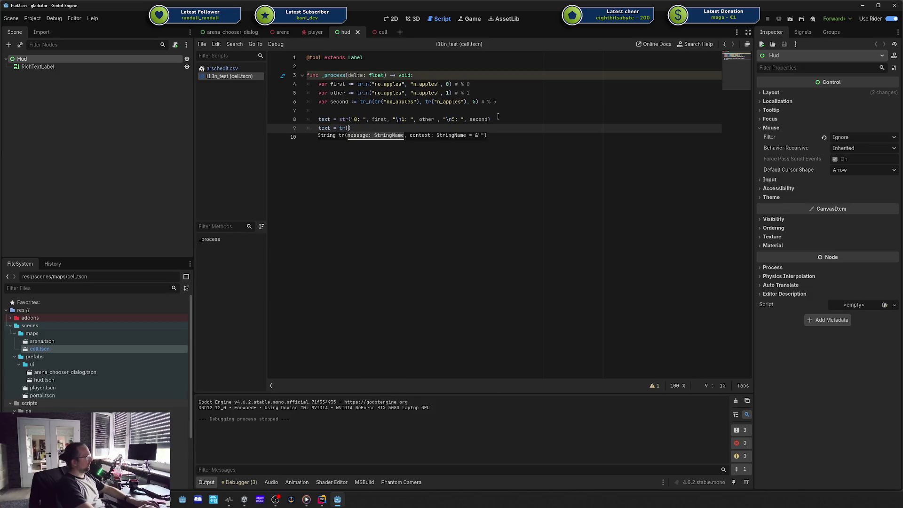
type("no_apples")
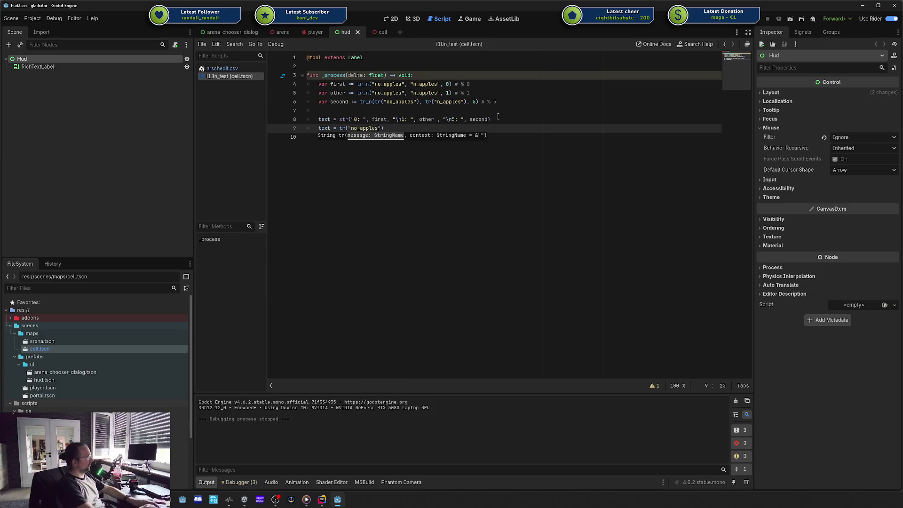
- Check the Hud label on the 2D canvas, then save the scene from the script editor
left_click(391, 18)
mouse_move(283, 85)
left_mouse_down()
mouse_move(335, 155)
mouse_move(306, 137)
left_mouse_up()
left_click(382, 32)
left_click(345, 32)
left_click(439, 18)
left_click(384, 140)
key("ctrl+s")
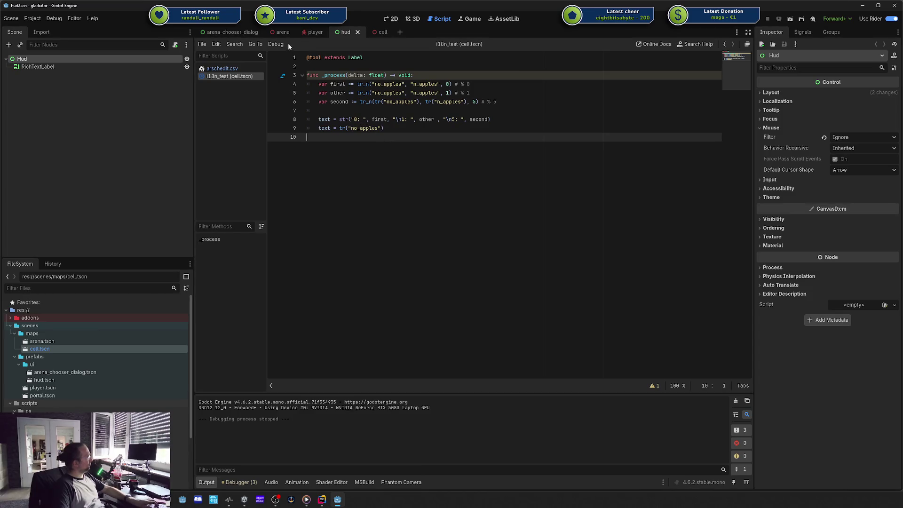
- Compare the no_apples key in the apple translation CSV with the tr("no_apples") call
left_click(221, 69)
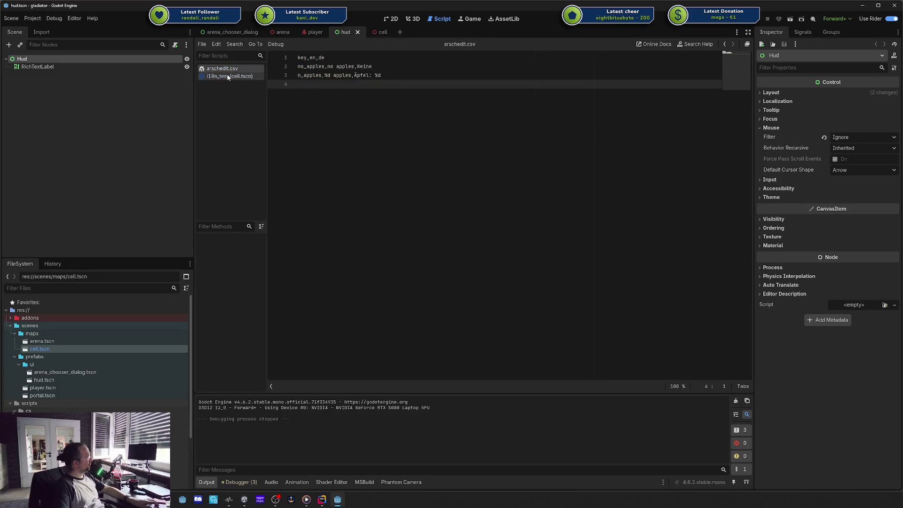
key("Up")
key("Up")
key("ctrl+shift+Right")
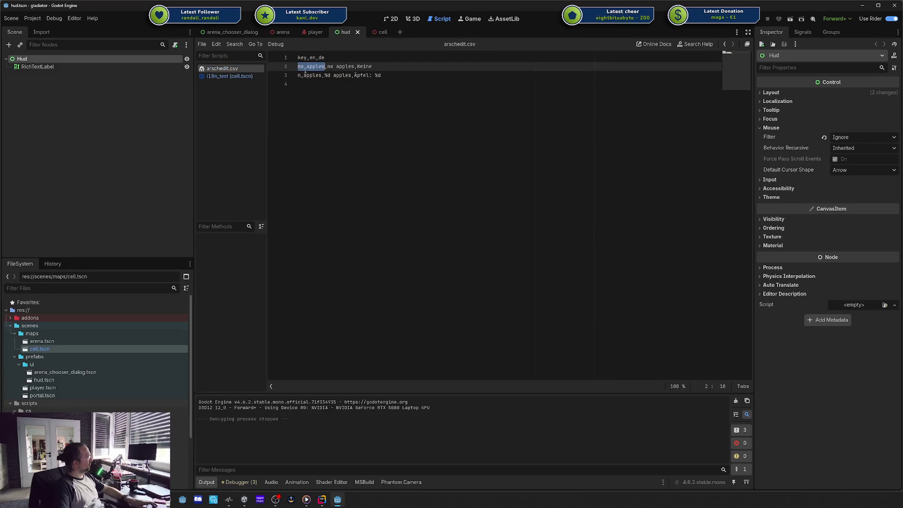
left_click(229, 76)
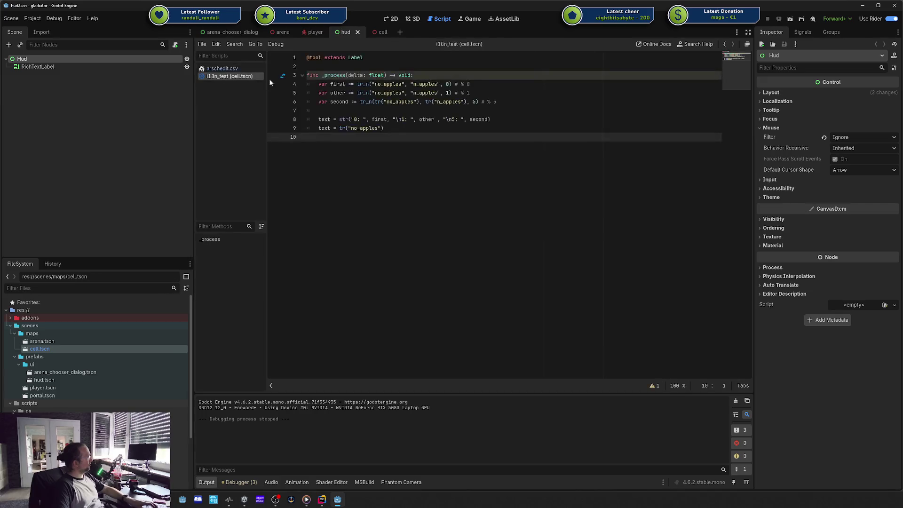
left_click_drag(350, 127, 378, 128)
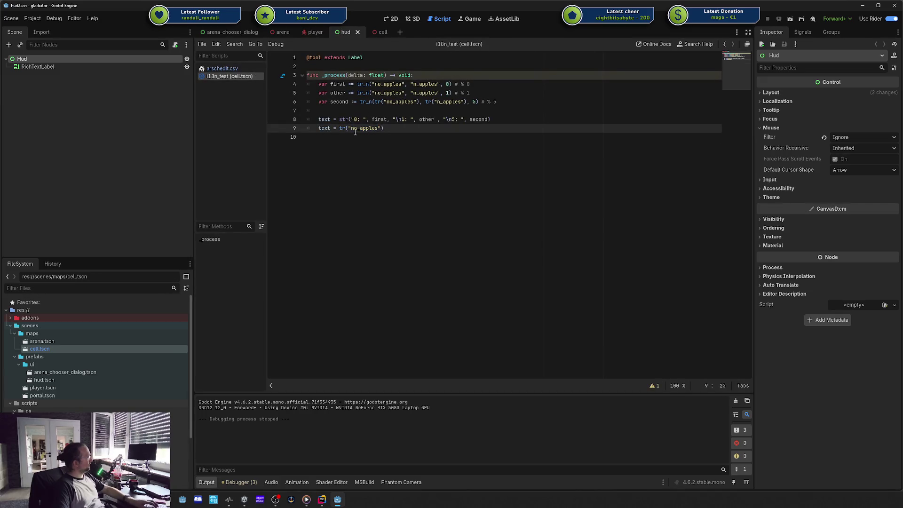
- Comment out line 8, the combined 0/1/5 apple text, with Ctrl+K
left_click(326, 119)
key("ctrl+k")
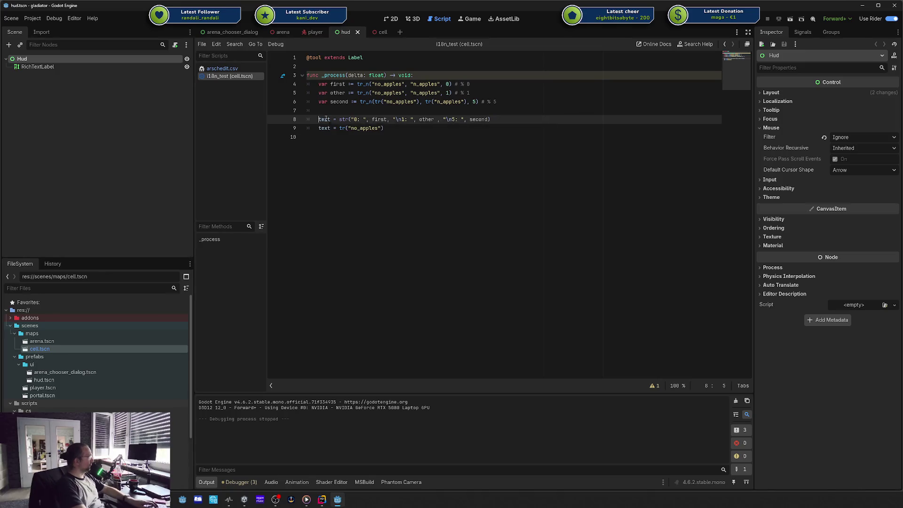
left_click(389, 18)
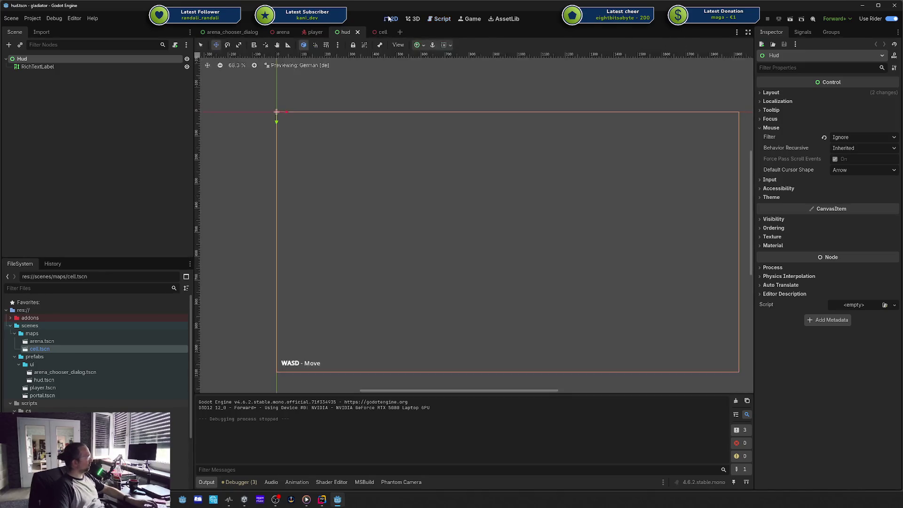
- On the hud canvas, try Preview Translation in English and German, then turn it off
left_click(398, 45)
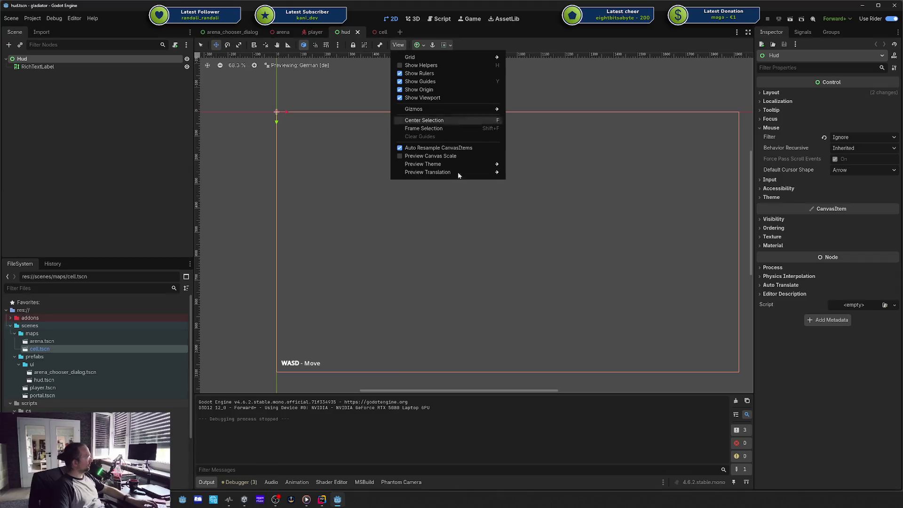
mouse_move(465, 173)
left_click(531, 191)
left_click(529, 184)
left_click(524, 172)
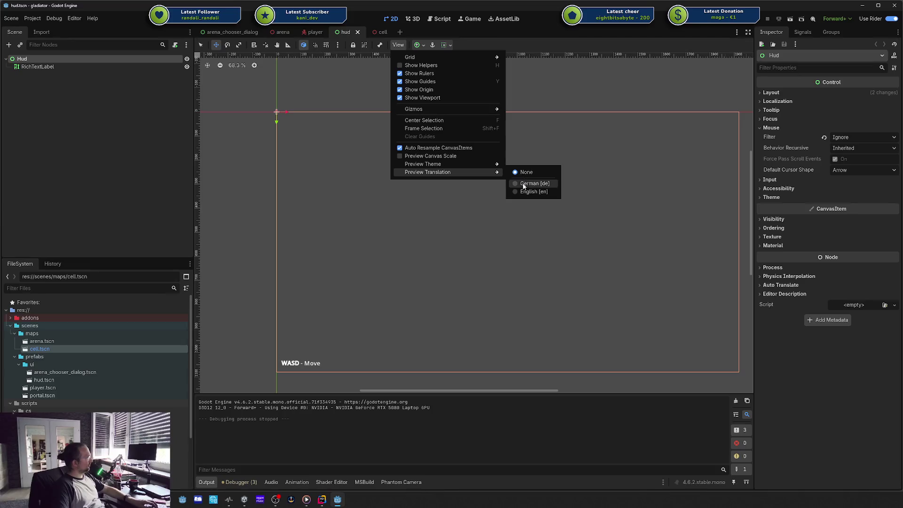
left_click(718, 44)
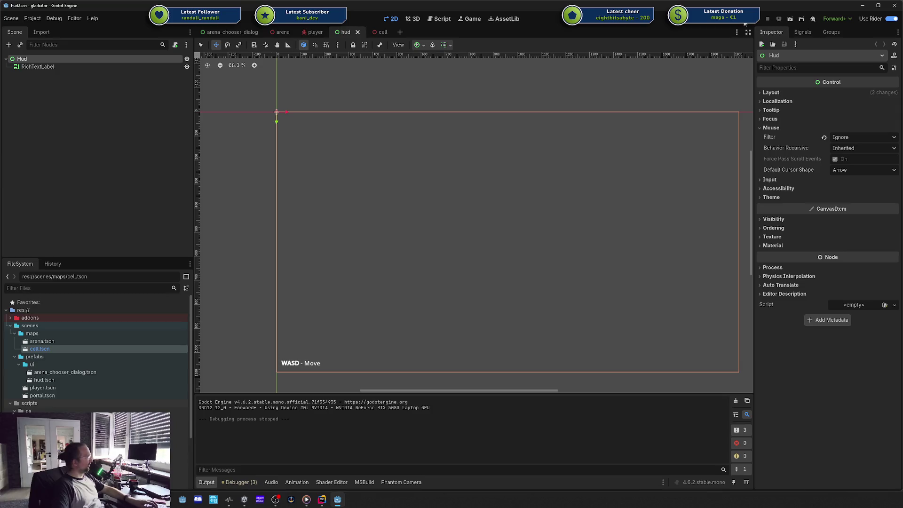
- Set the cell scene's 2D Preview Translation to German [de], then check the CSV in Rider
left_click(376, 32)
left_click(392, 19)
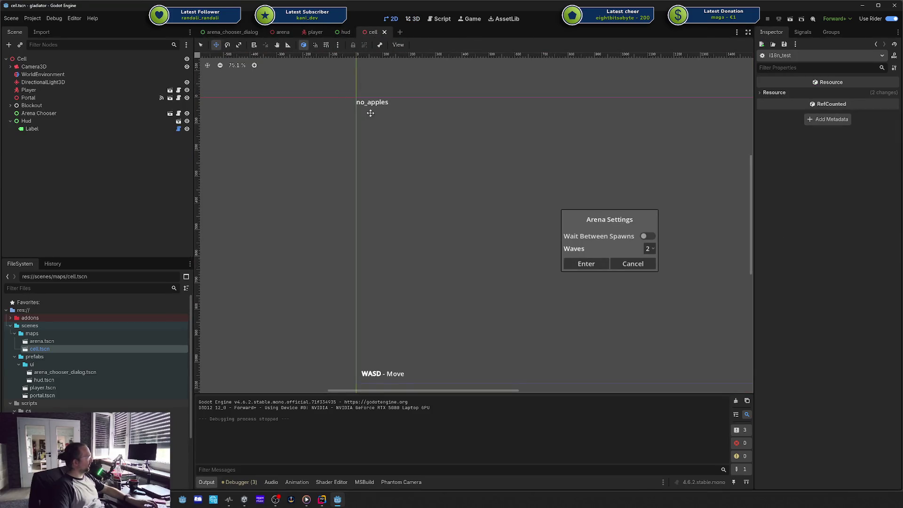
left_click(396, 45)
mouse_move(496, 172)
left_click(531, 184)
left_click(531, 192)
left_click(532, 183)
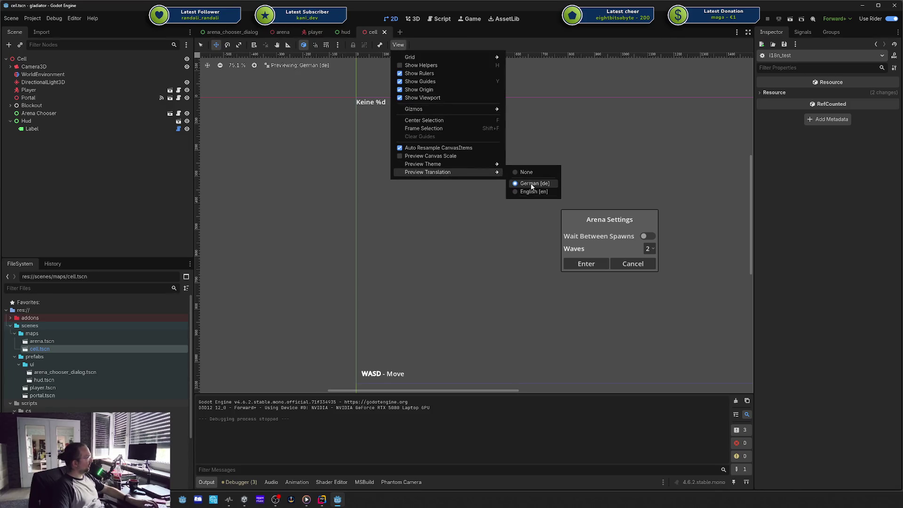
left_click(308, 137)
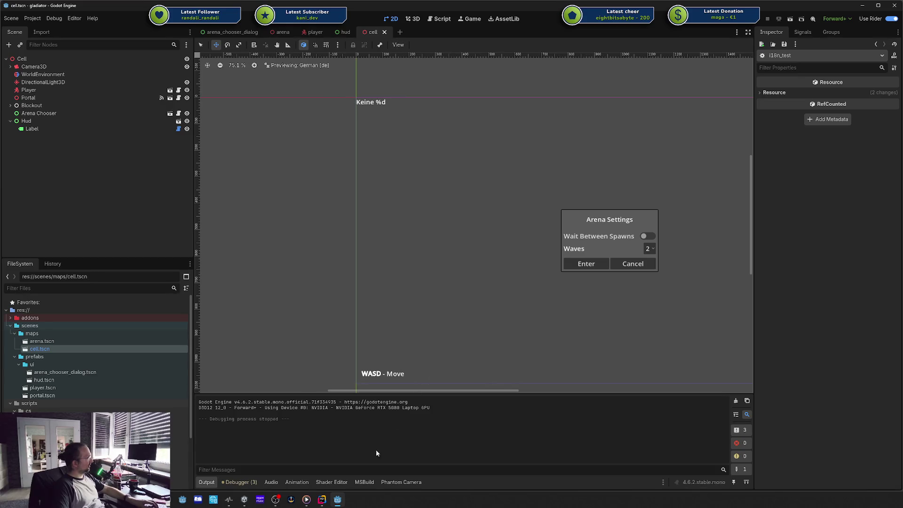
left_click(323, 499)
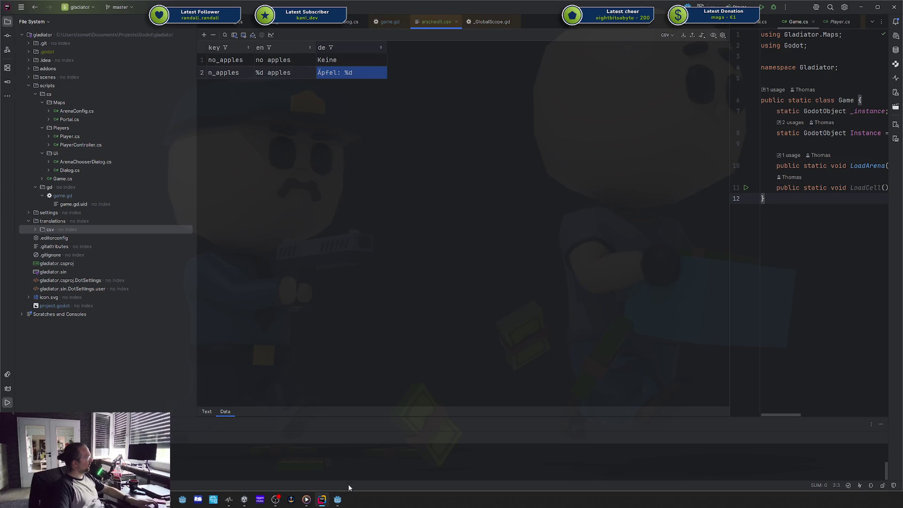
left_click(338, 500)
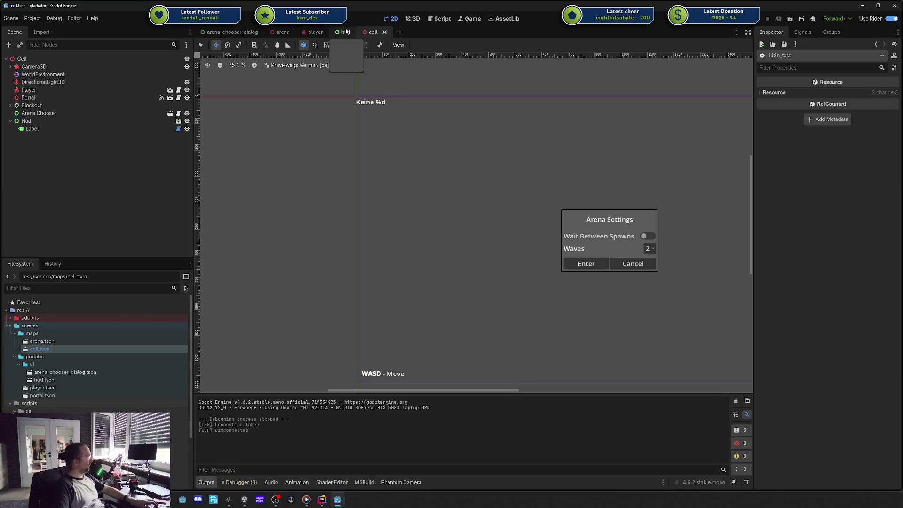
- Re-save arschedit.csv from the Script editor with Ctrl+S
left_click(442, 19)
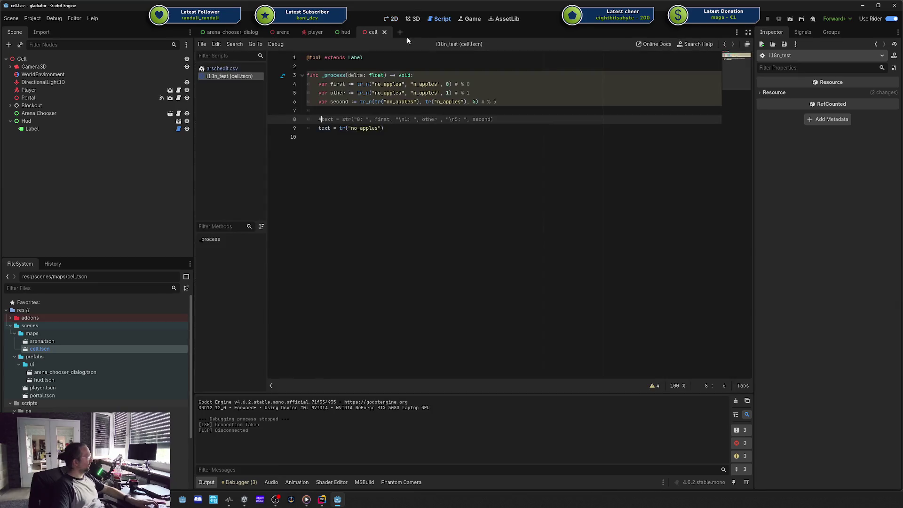
left_click(257, 69)
left_click(351, 67)
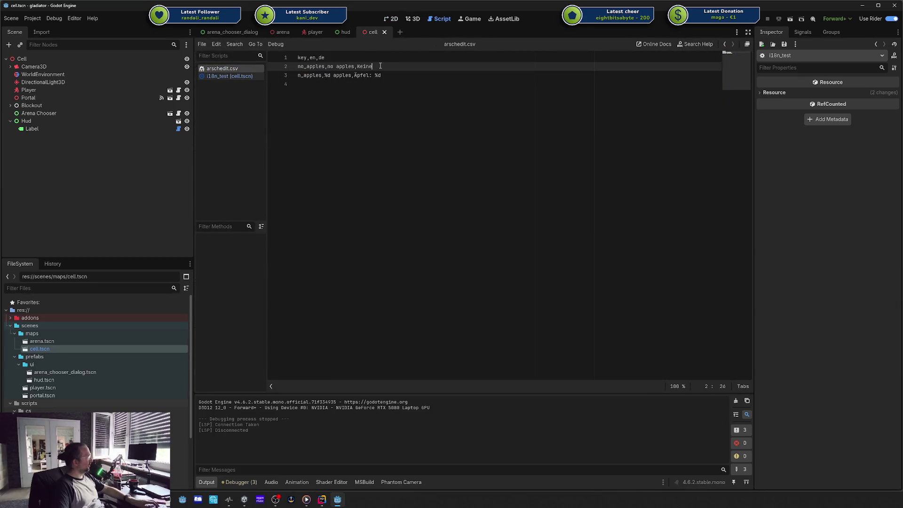
key("ctrl+s")
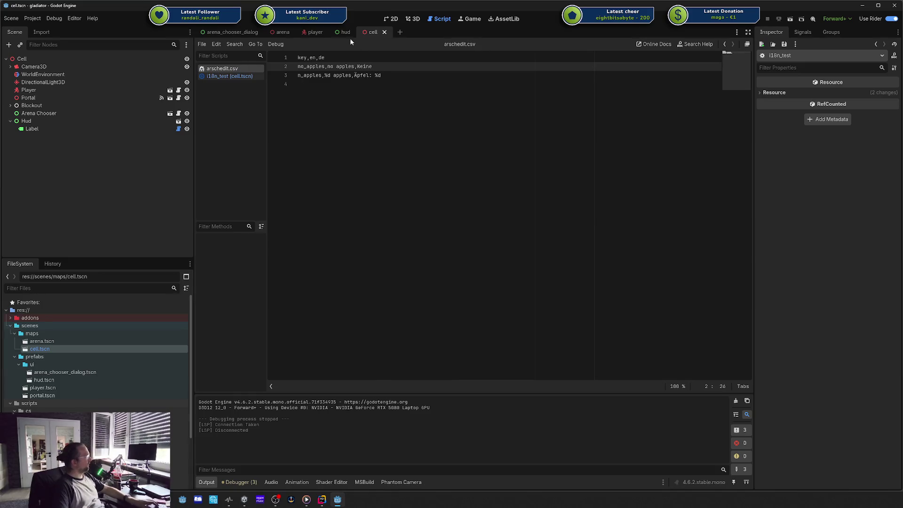
- In the cell scene's 2D view, toggle Preview Translation to English and back to German
left_click(345, 33)
left_click(373, 33)
left_click(391, 19)
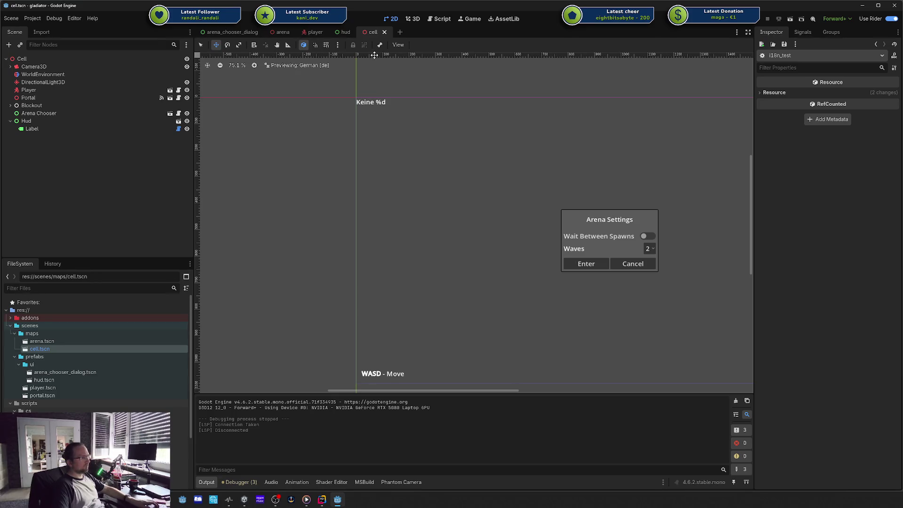
left_click(397, 45)
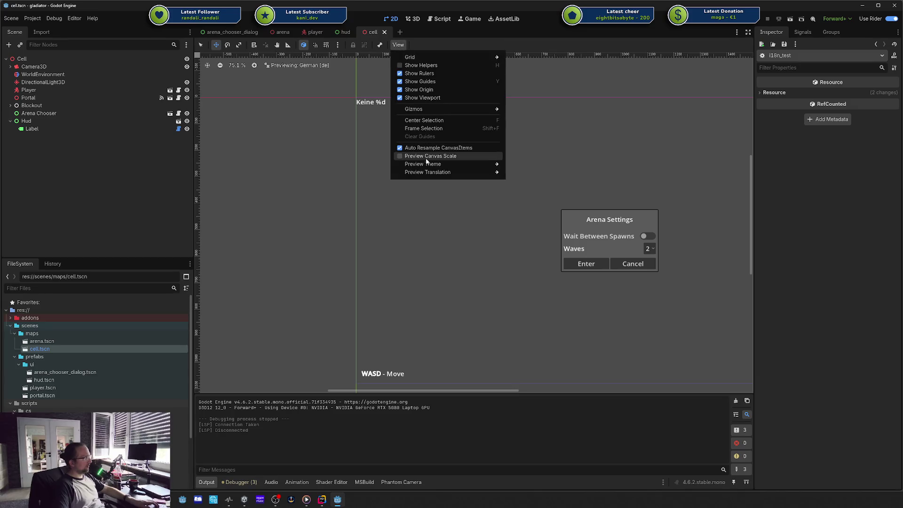
mouse_move(436, 175)
left_click(523, 191)
left_click(523, 184)
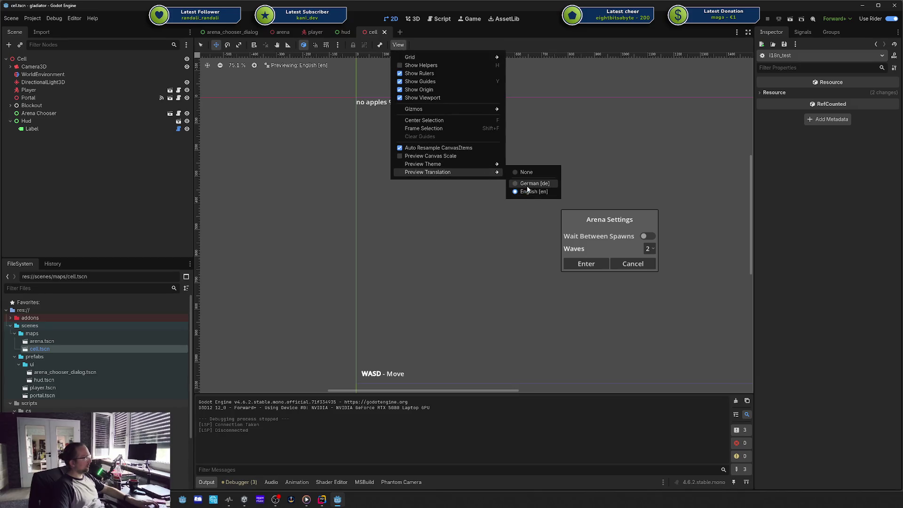
key("Escape")
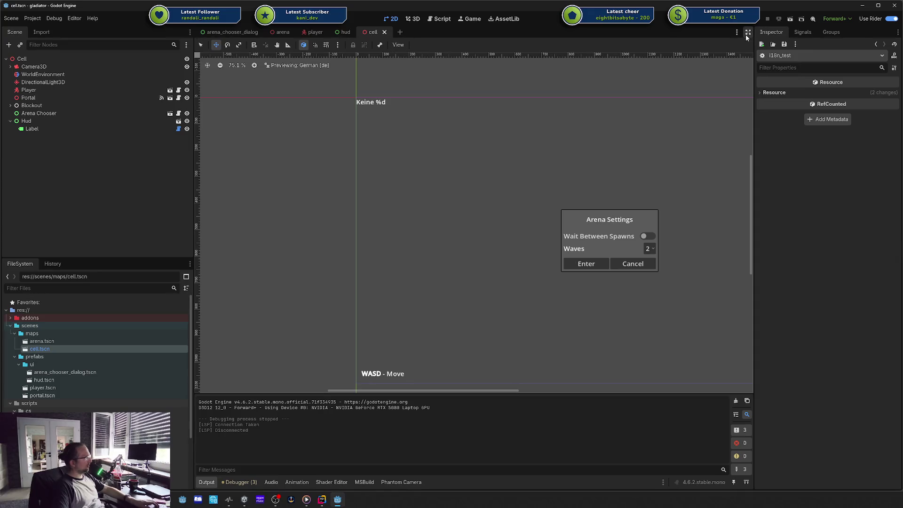
- Select the translation CSV in the FileSystem dock and inspect its context menu
scroll(212, 315, "down", 2)
scroll(117, 373, "down", 3)
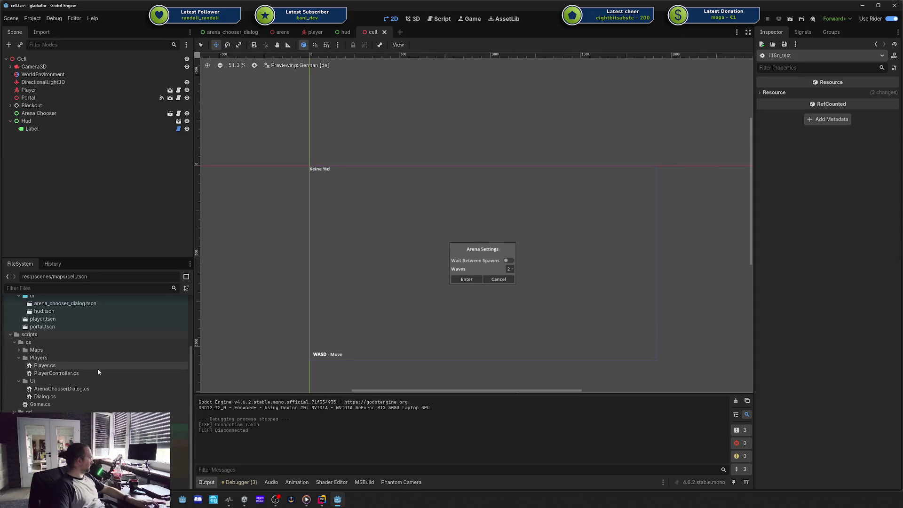
left_click(94, 459)
right_click(47, 458)
key("Escape")
right_click(34, 458)
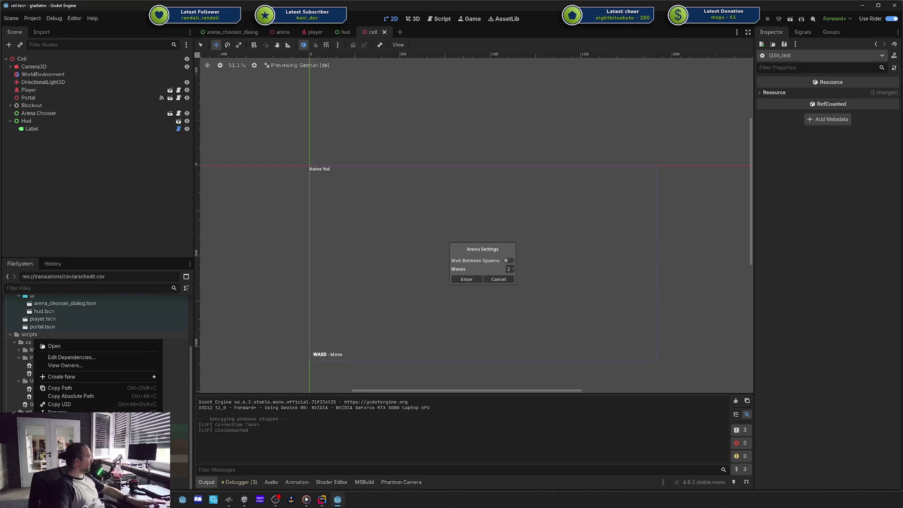
key("Escape")
scroll(447, 243, "up", 3)
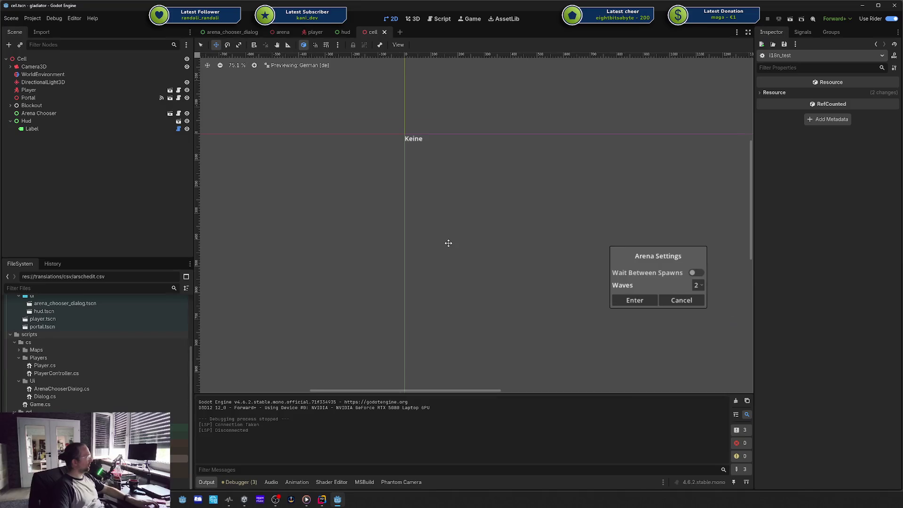
scroll(448, 242, "up", 2)
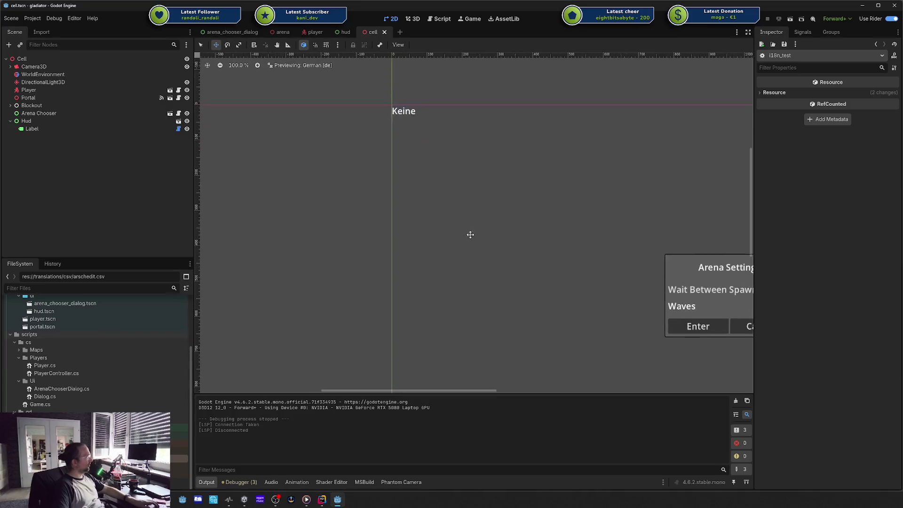
- In i18n_test, uncomment line 8, comment out line 9's tr("no_apples"), save, and view in 2D
left_click(349, 35)
left_click(375, 32)
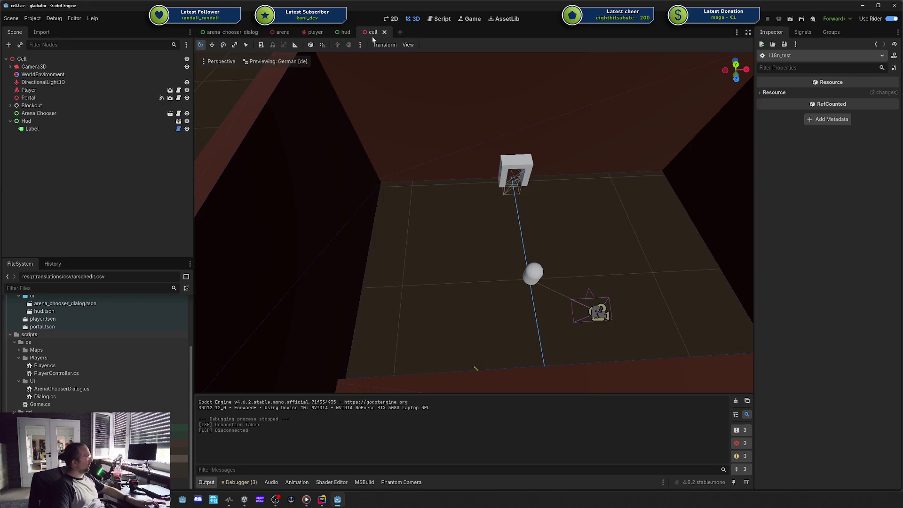
left_click(347, 33)
left_click(369, 34)
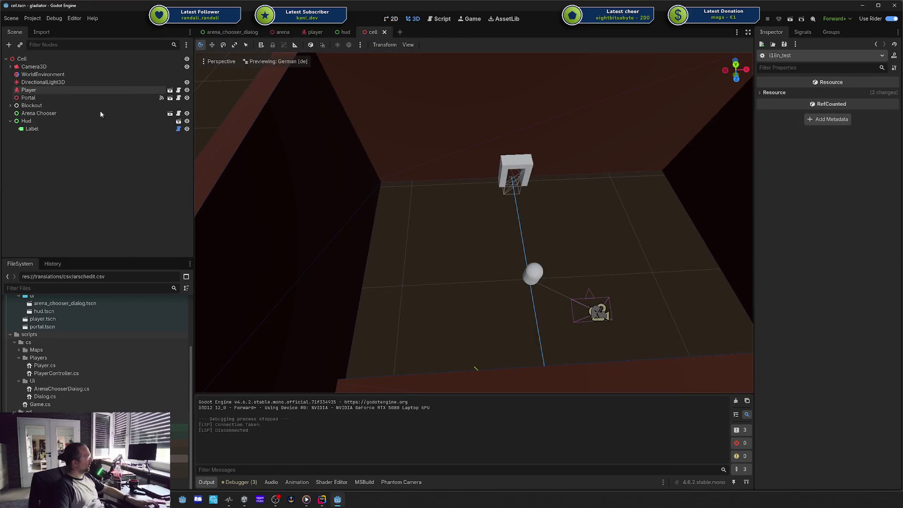
left_click(178, 129)
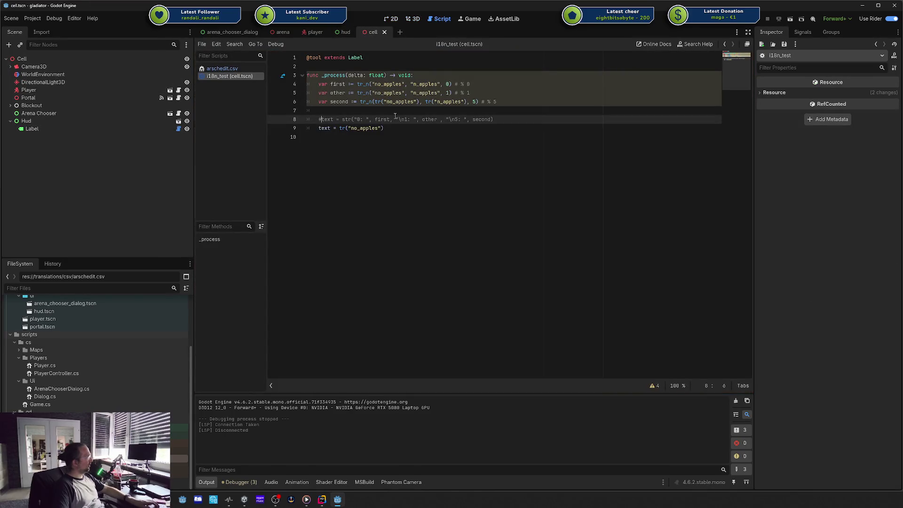
key("ctrl+k")
key("Down")
key("ctrl+k")
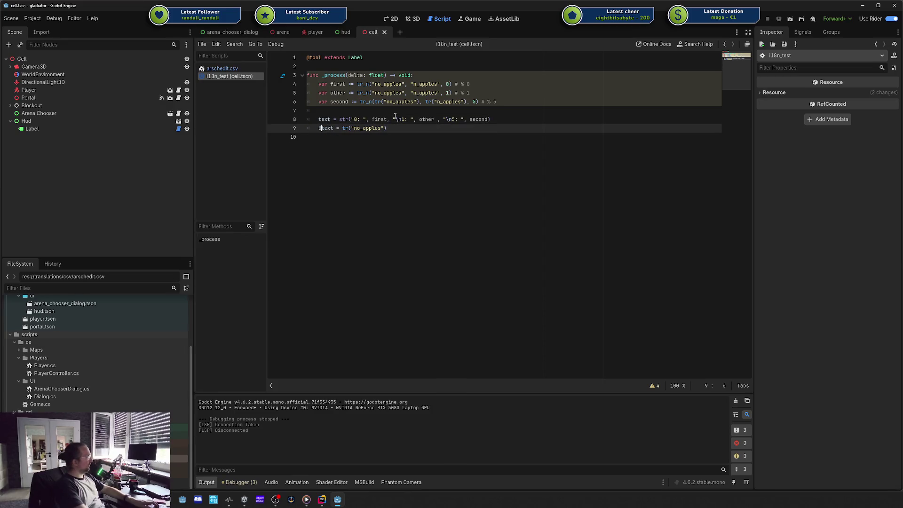
key("ctrl+s")
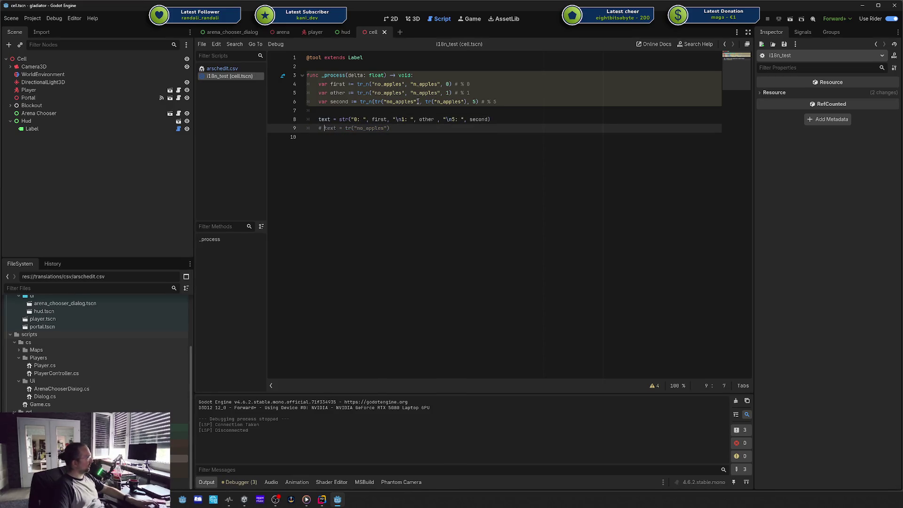
left_click(392, 19)
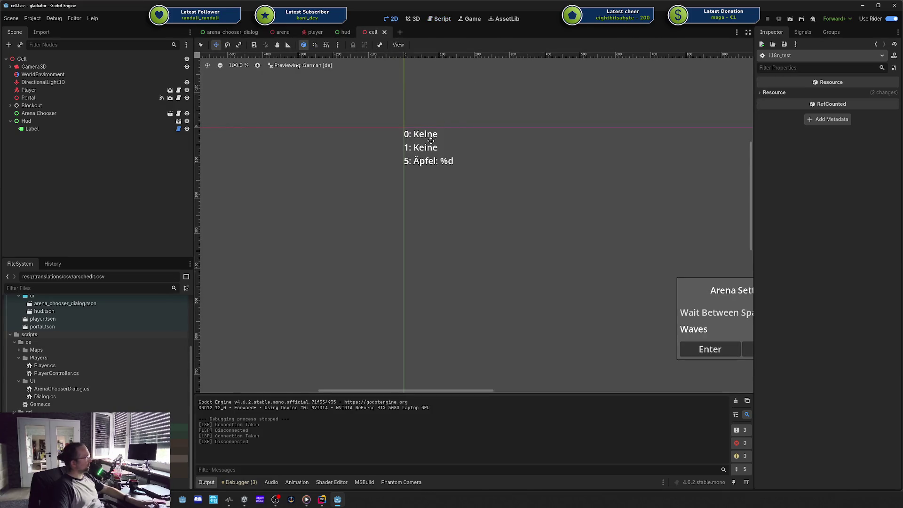
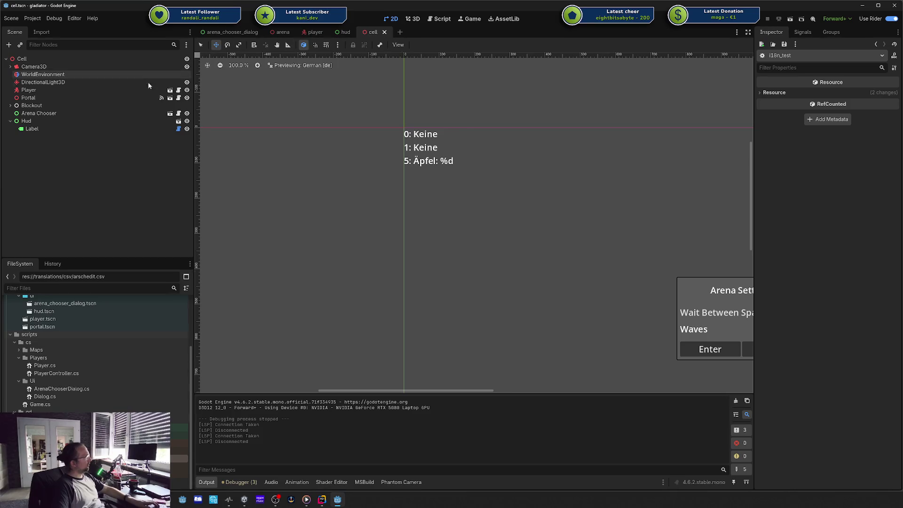
- Uncomment the % 0 operator on line 4 and the % 5 operator on line 6, then save
left_click(178, 128)
left_click(461, 84)
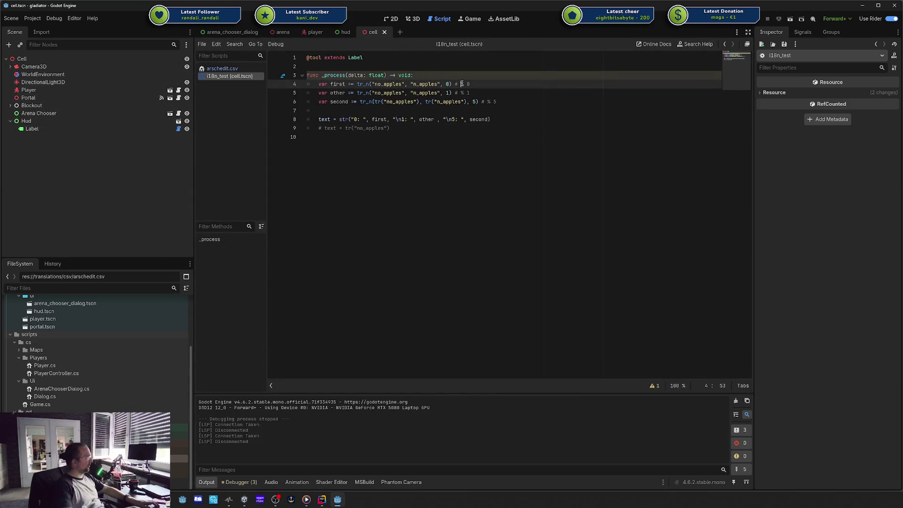
key("Left")
key("BackSpace")
key("BackSpace")
key("Down")
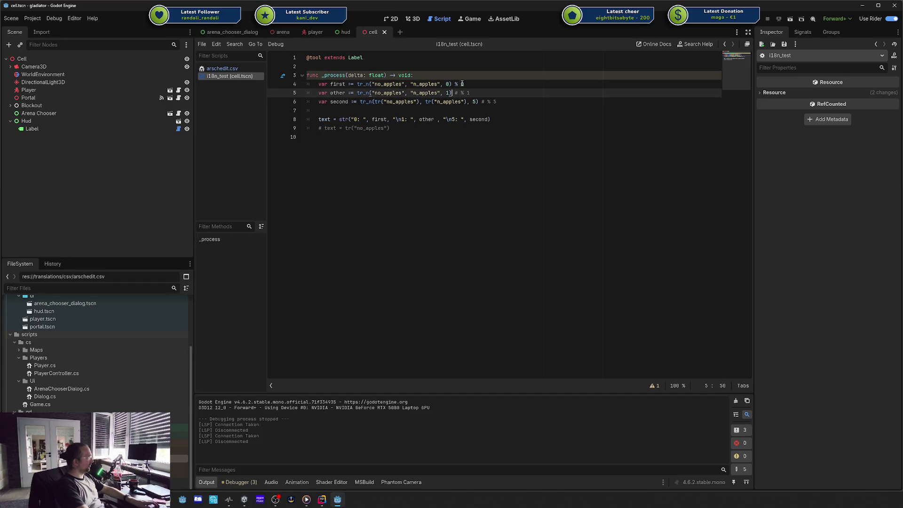
key("Down")
key("End")
key("Left")
key("Left")
key("Left")
key("BackSpace")
key("BackSpace")
key("ctrl+s")
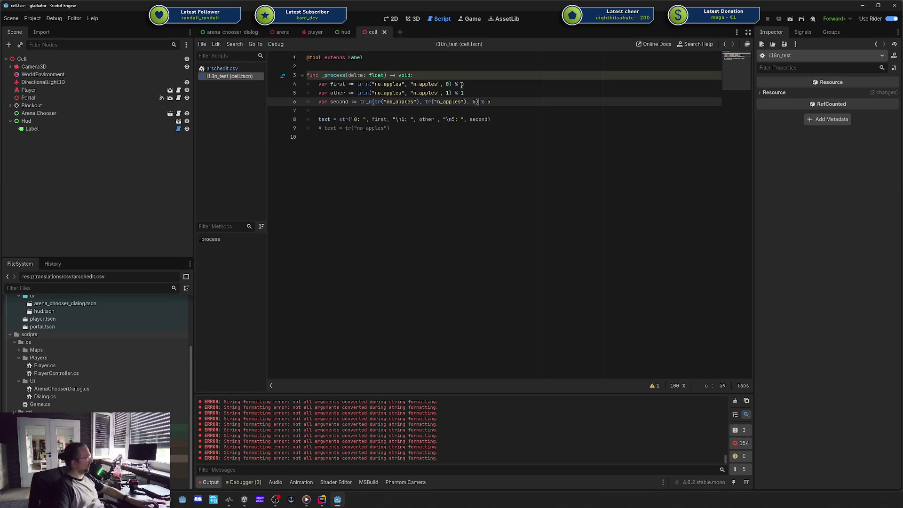
- Comment out % 1 on line 5, save, clear the Output errors, and view the 2D preview
left_click(456, 92)
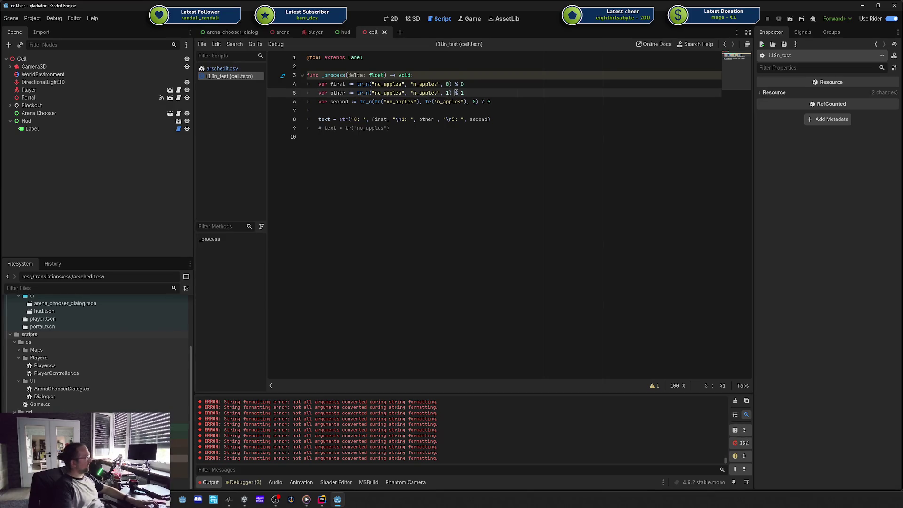
type("#")
key("Up")
key("ctrl+s")
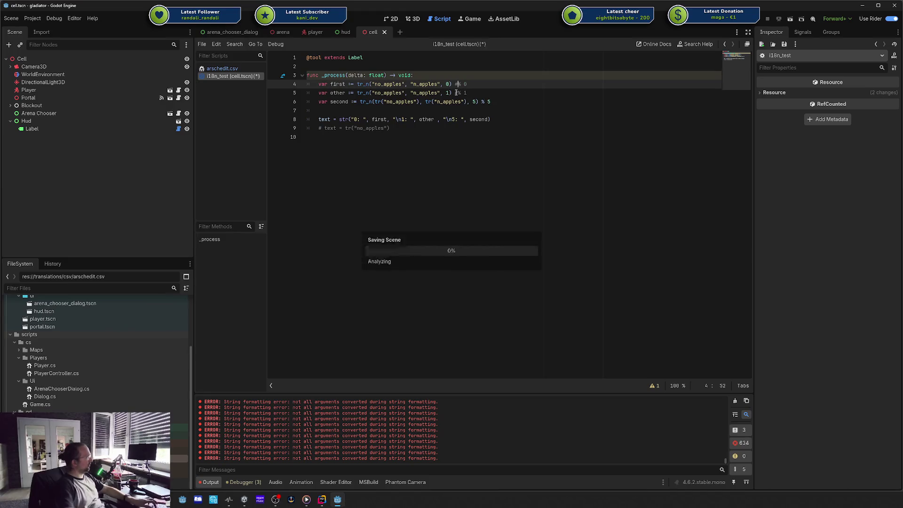
left_click(734, 402)
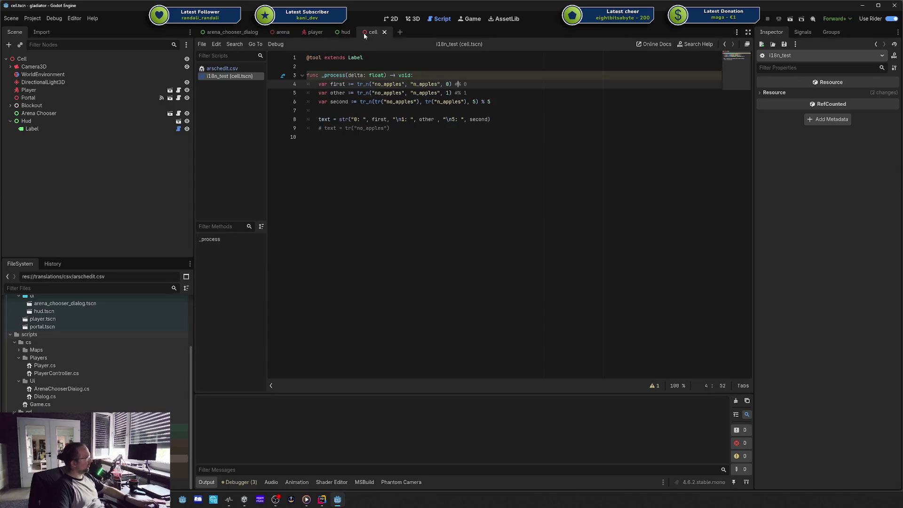
left_click(391, 19)
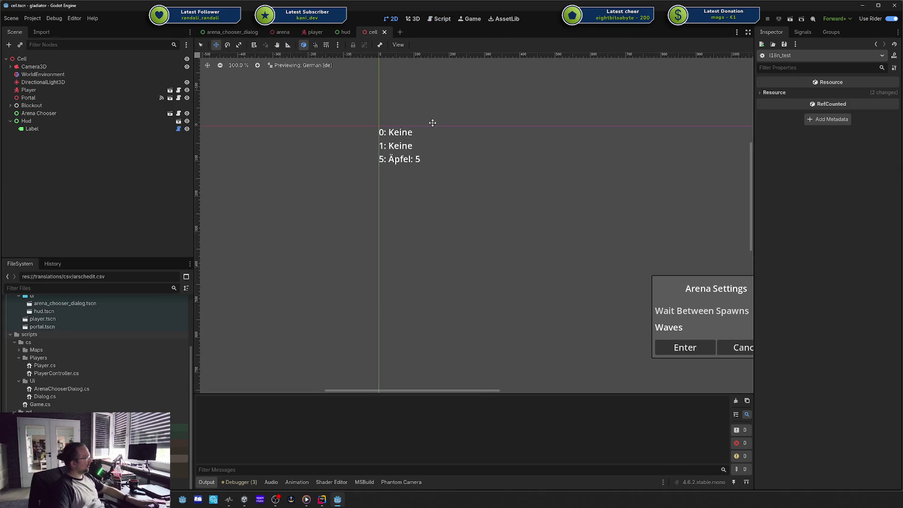
- Inspect the no_apples and n_apples keys on line 4 and check the label preview
left_click(343, 32)
left_click(372, 32)
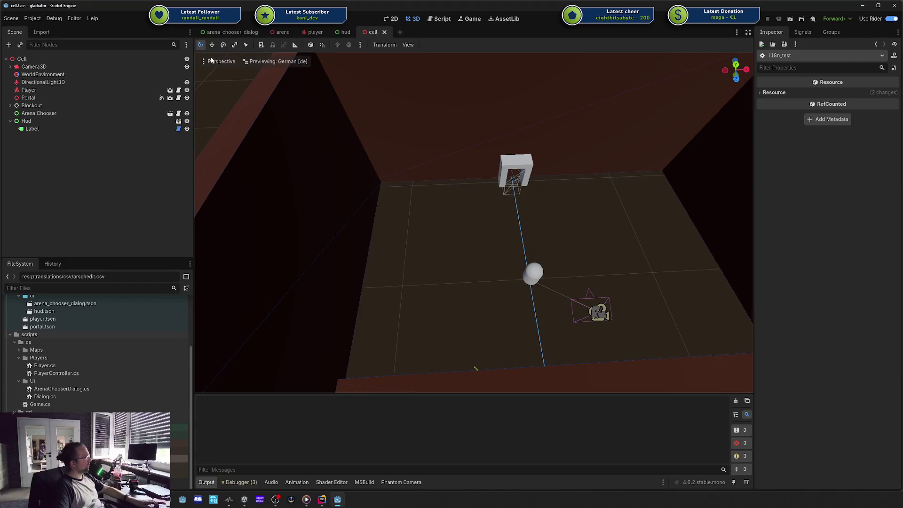
left_click(435, 19)
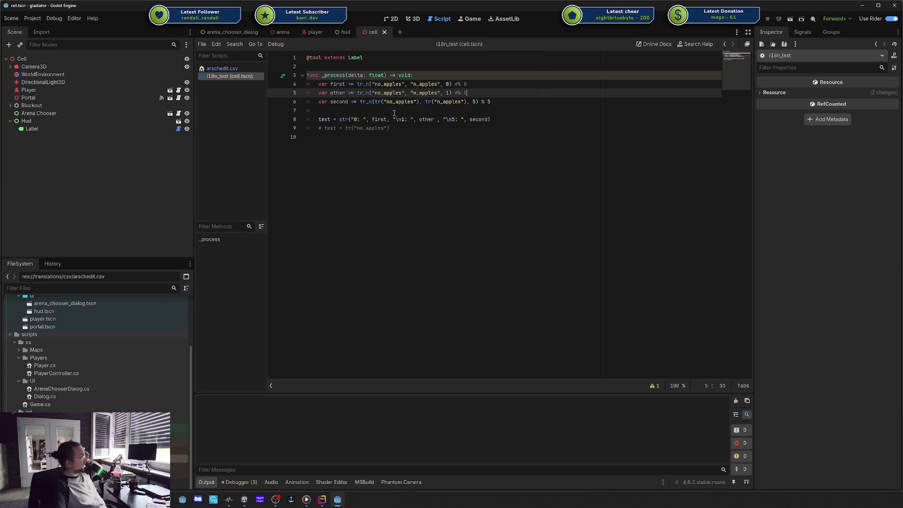
double_click(395, 83)
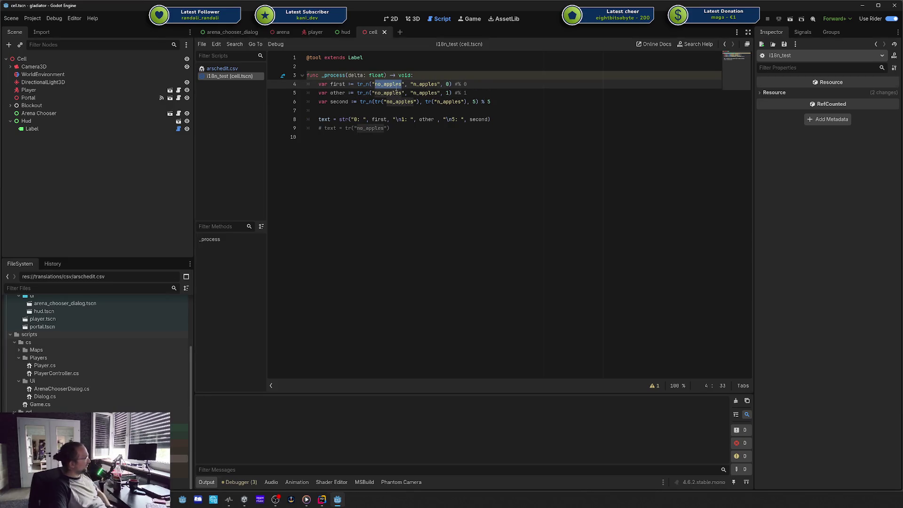
left_click(395, 84)
double_click(367, 126)
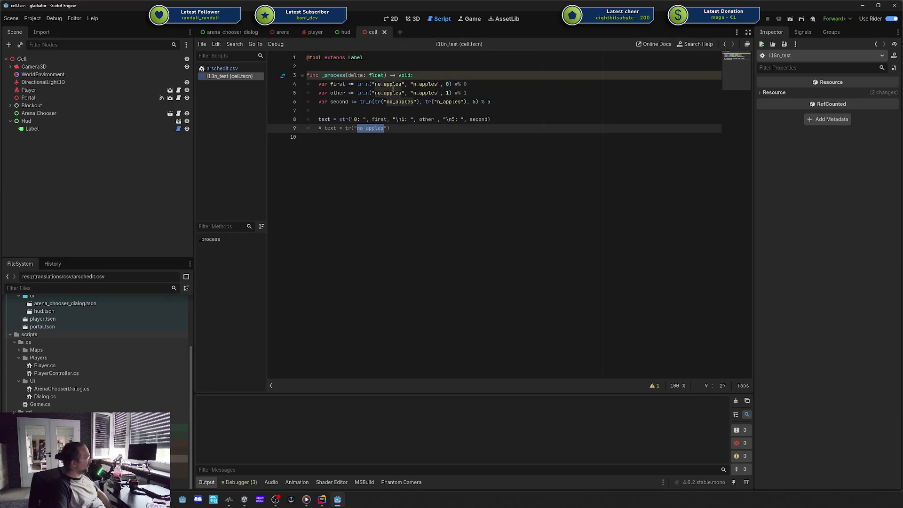
left_click(435, 84)
double_click(425, 84)
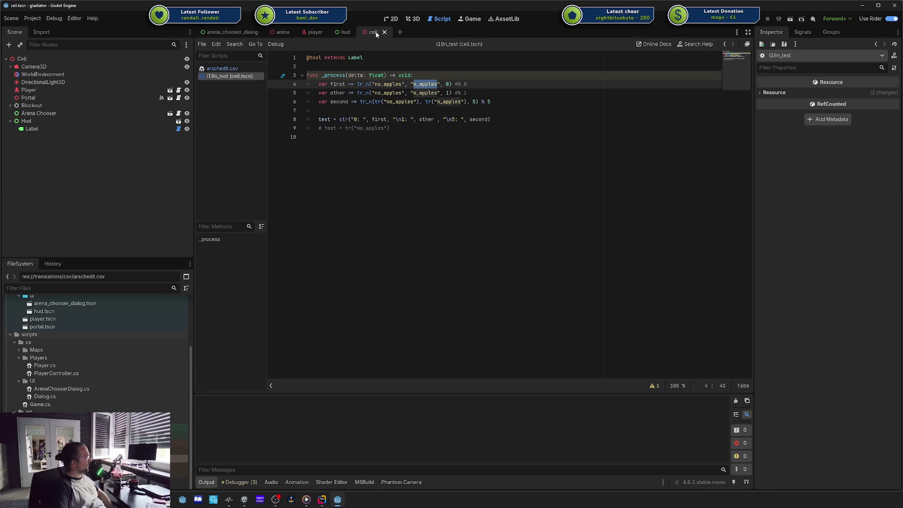
left_click(388, 19)
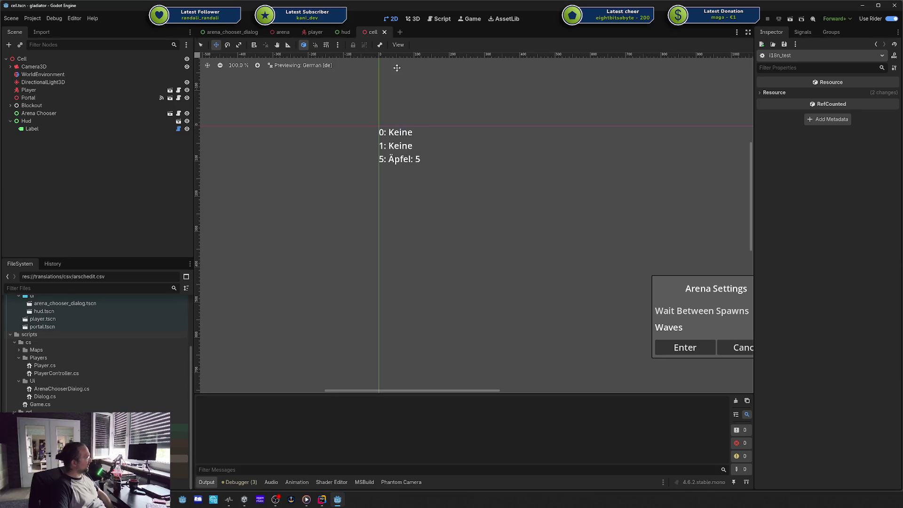
- Back in the script, select the no_apples and n_apples keys on line 5
left_click(438, 19)
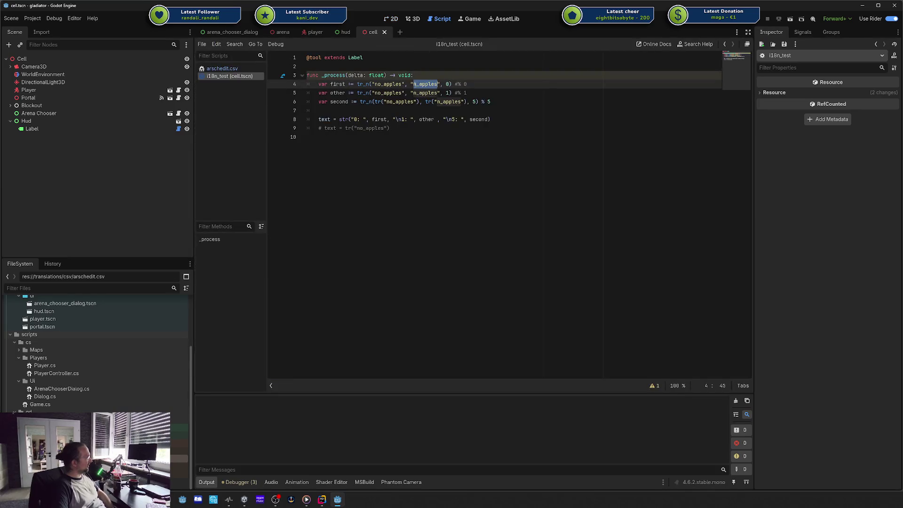
double_click(388, 93)
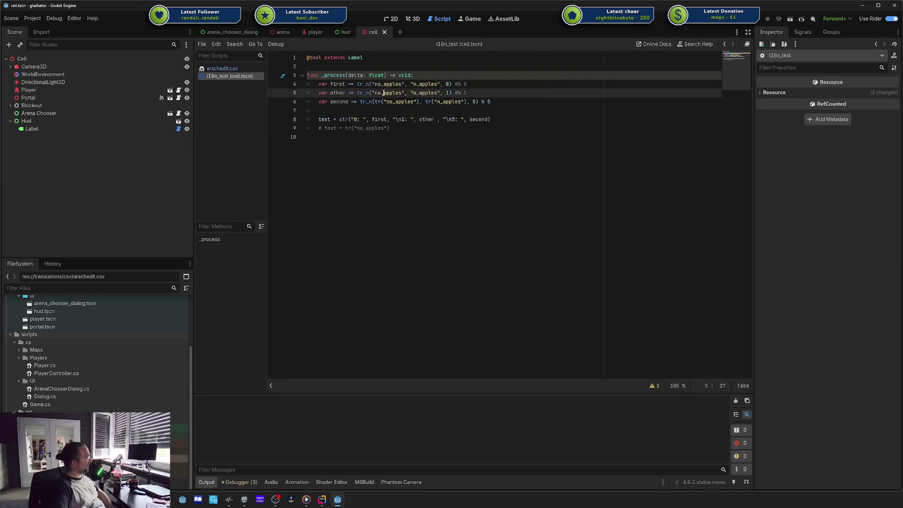
double_click(420, 93)
left_click(372, 92)
- Wrap no_apples and n_apples in tr() on line 5, save, and check the 2D preview
type("tr(")
key("Delete")
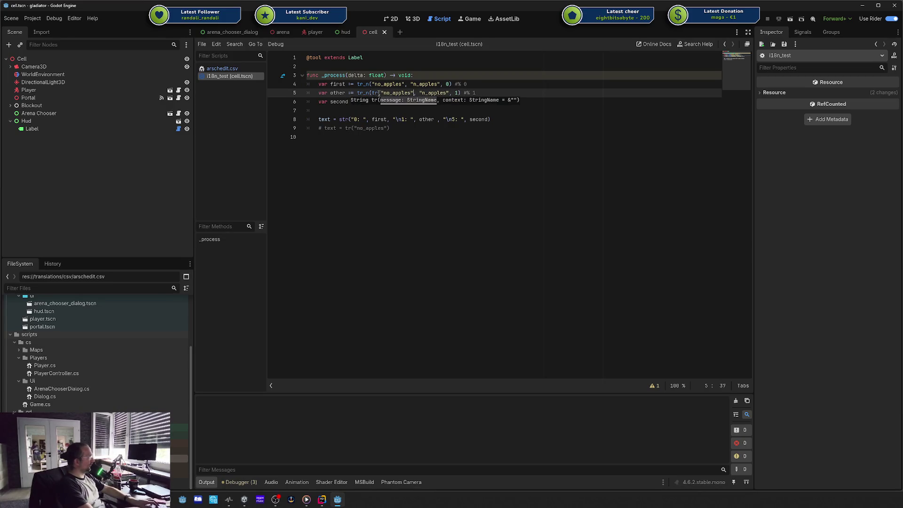
key("Right")
type(")")
key("Right")
key("Right")
type("tr(")
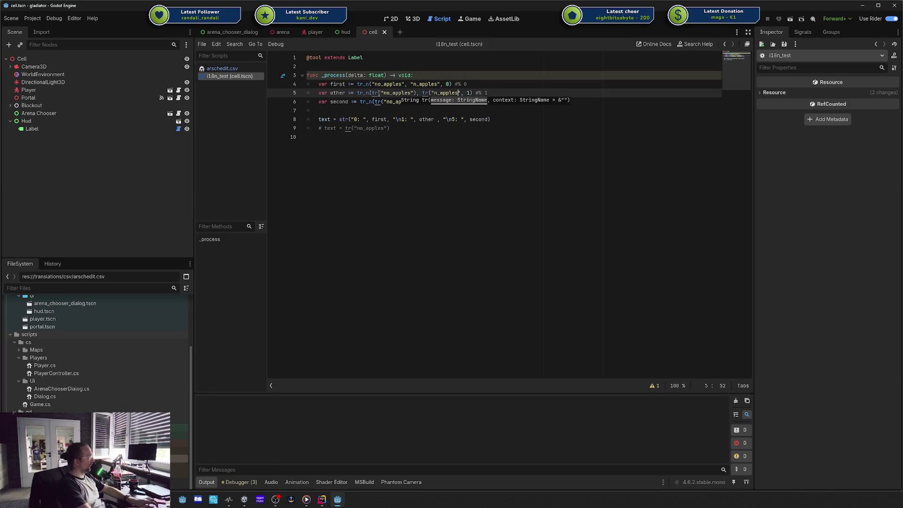
key("Right")
key("Right")
key("Right")
type(")")
key("ctrl+s")
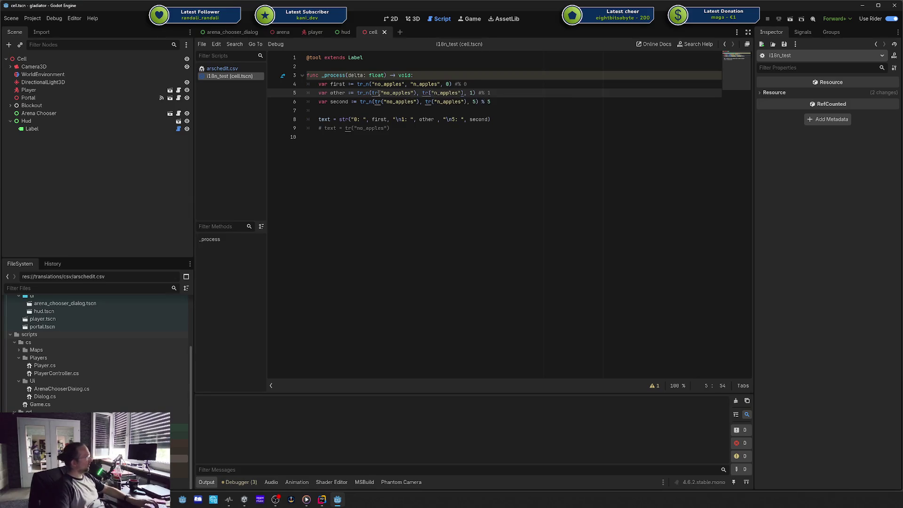
left_click(401, 21)
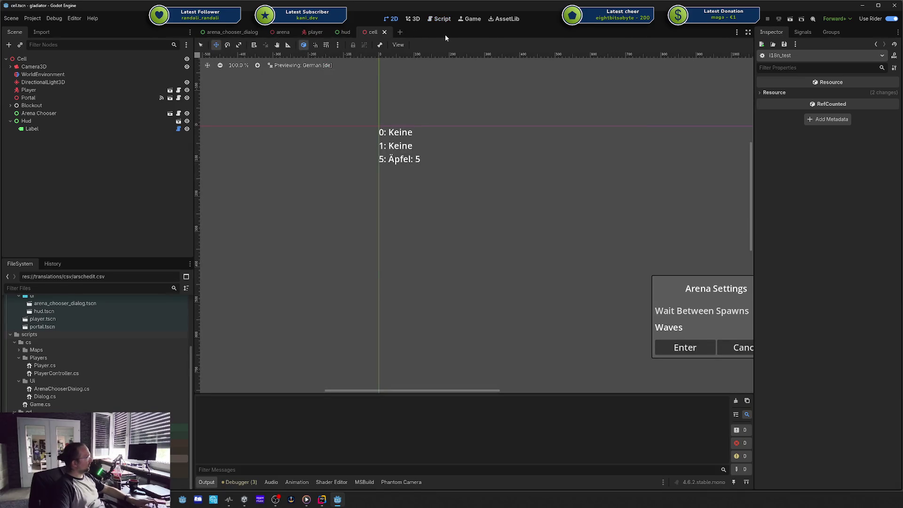
- Preview the translation in English, switch back to German, and build the project
left_click(397, 44)
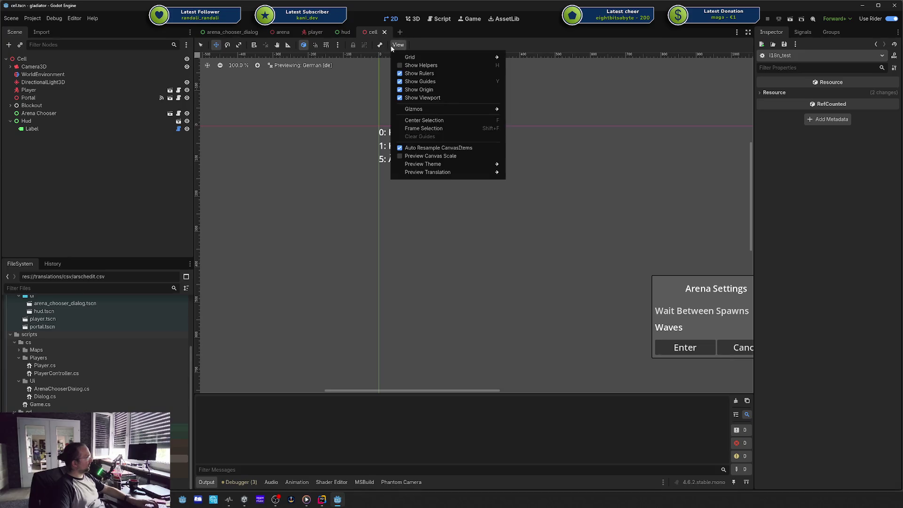
mouse_move(426, 172)
left_click(528, 191)
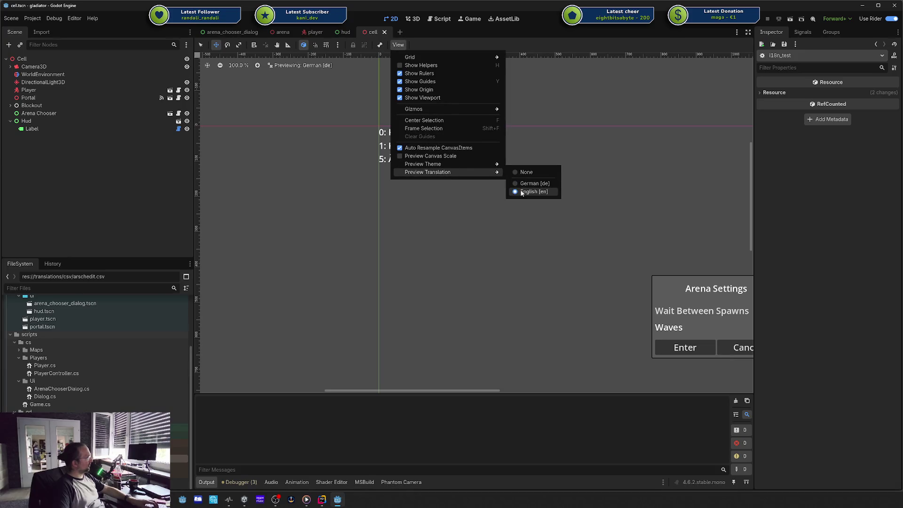
left_click(519, 184)
left_click(529, 90)
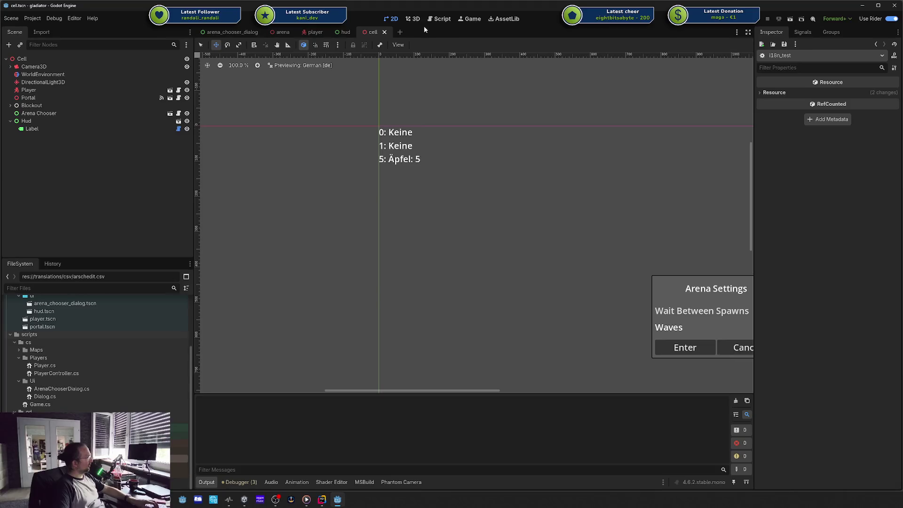
key("F5")
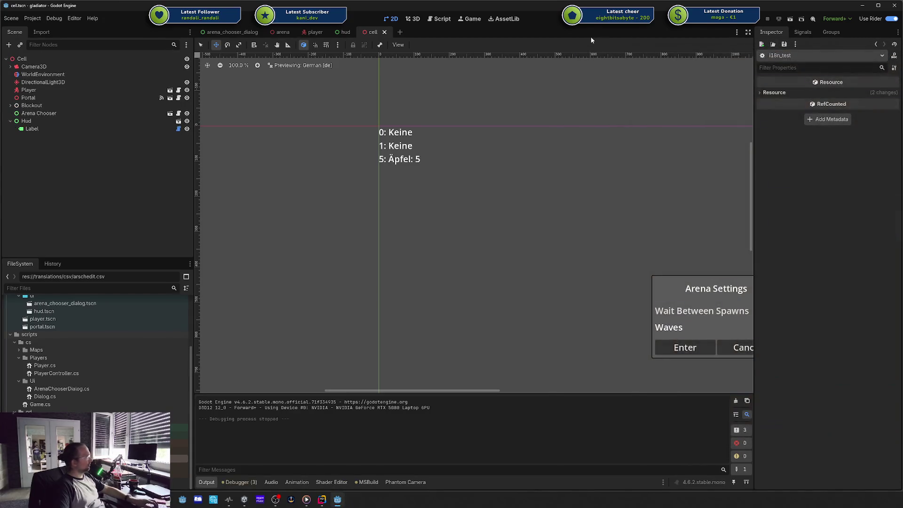
- Return to the cell scene's i18n_test script and select no_apples on line 5
left_click(346, 32)
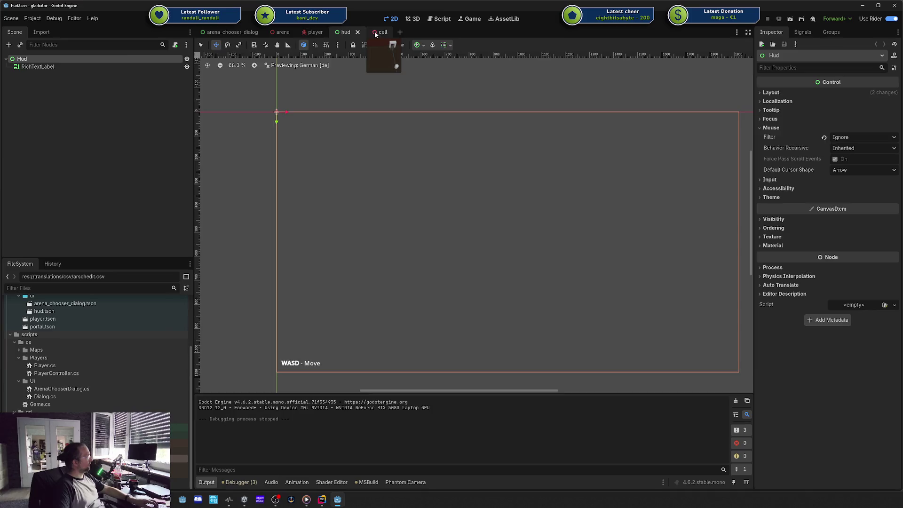
left_click(371, 32)
left_click(440, 21)
left_click(500, 101)
double_click(397, 93)
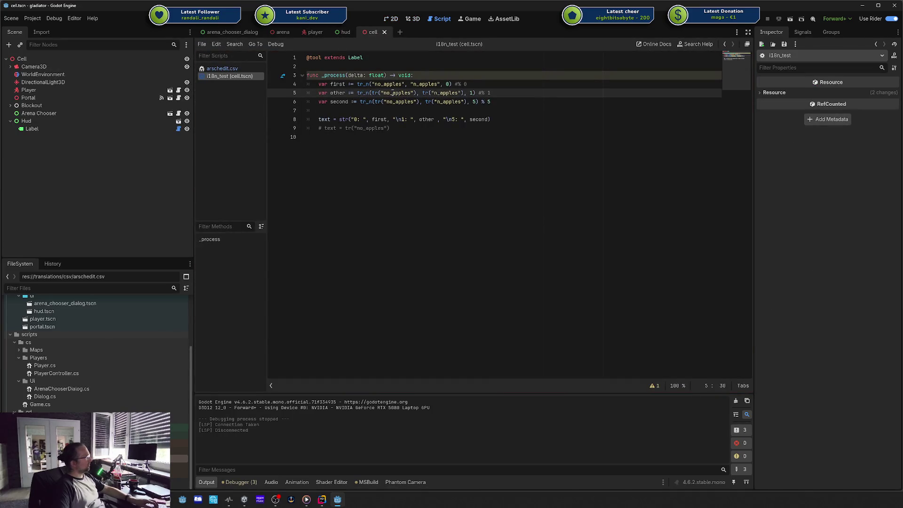
- Try removing the tr( wrapper on line 6, undo, and restore line 5's closing parenthesis
left_click(392, 93)
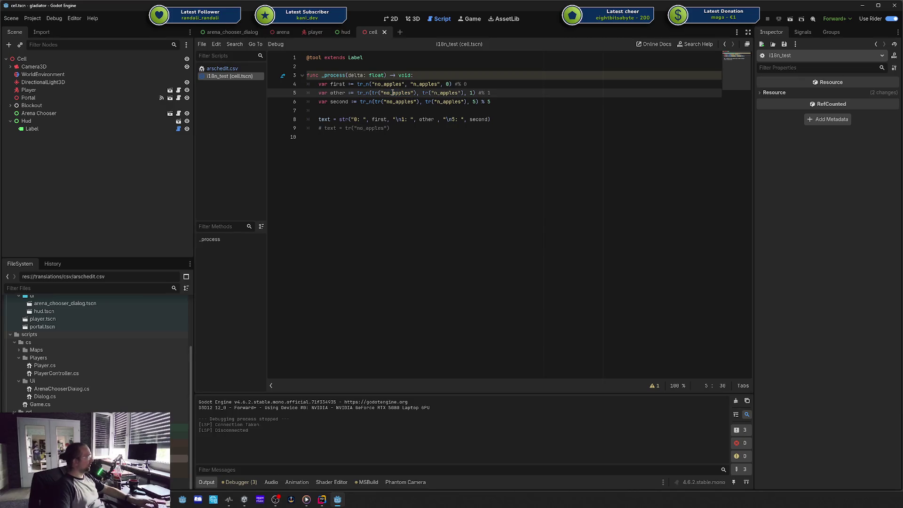
left_click(377, 101)
key("BackSpace")
key("Delete")
key("Delete")
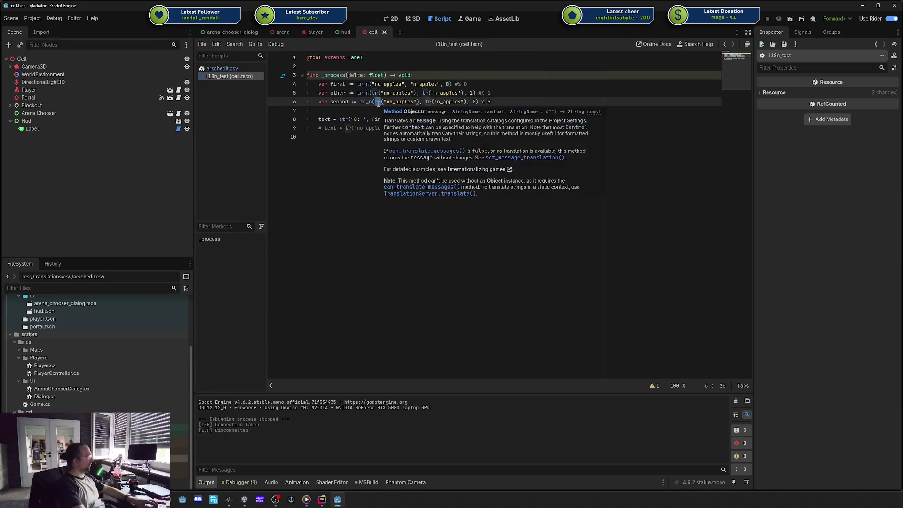
key("ctrl+z")
key("ctrl+z")
type(")")
key("Down")
- Duplicate the 5-apples line, keeping a commented copy above an active line 7
key("ctrl+k")
key("shift+End")
key("Return")
key("ctrl+z")
key("End")
key("Return")
key("ctrl+v")
- Strip the tr() wrappers from no_apples and n_apples on line 7 and save
double_click(377, 110)
key("Delete")
key("Delete")
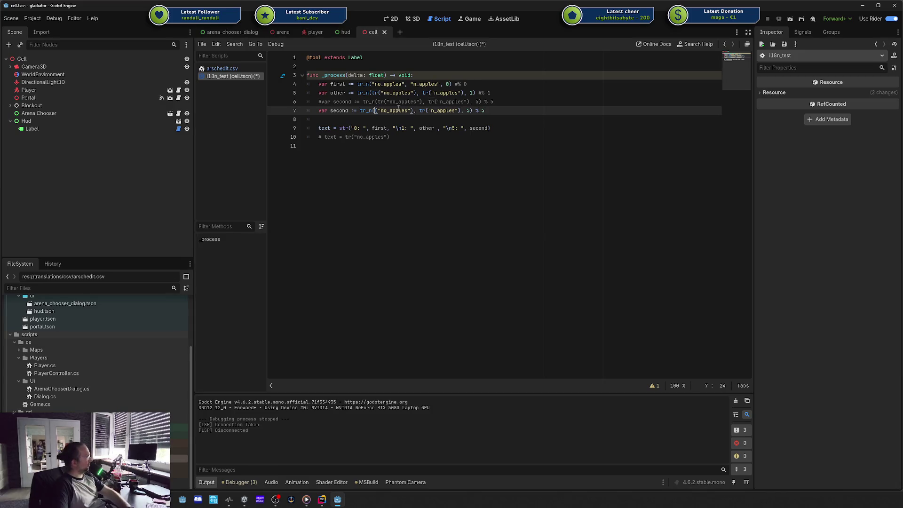
key("Delete")
key("Right")
key("Right")
key("Delete")
key("Delete")
key("Delete")
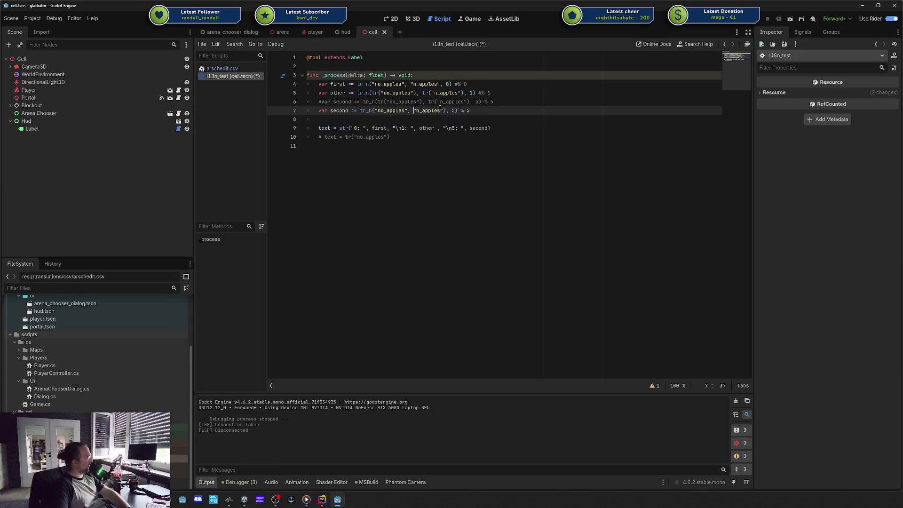
left_click(444, 110)
key("Delete")
key("ctrl+s")
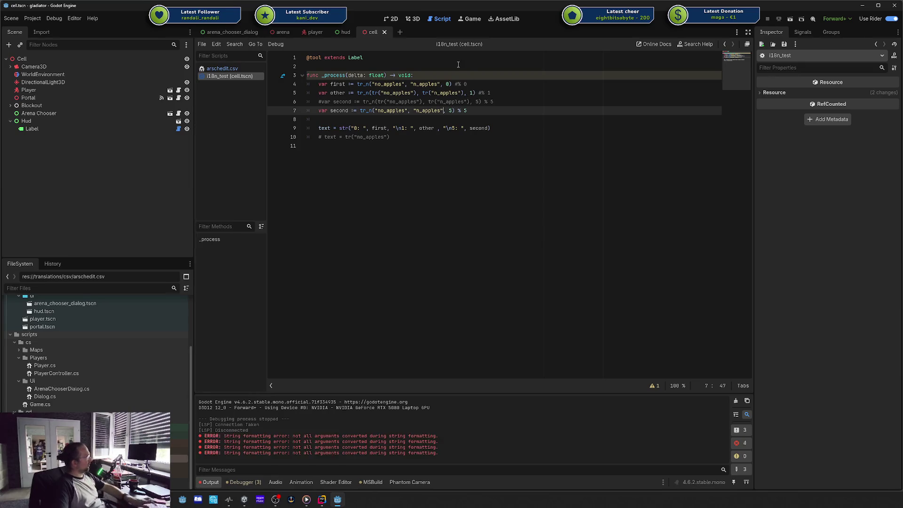
- Delete the trailing % 5 on line 7 and view the German label preview
left_click_drag(458, 110, 476, 109)
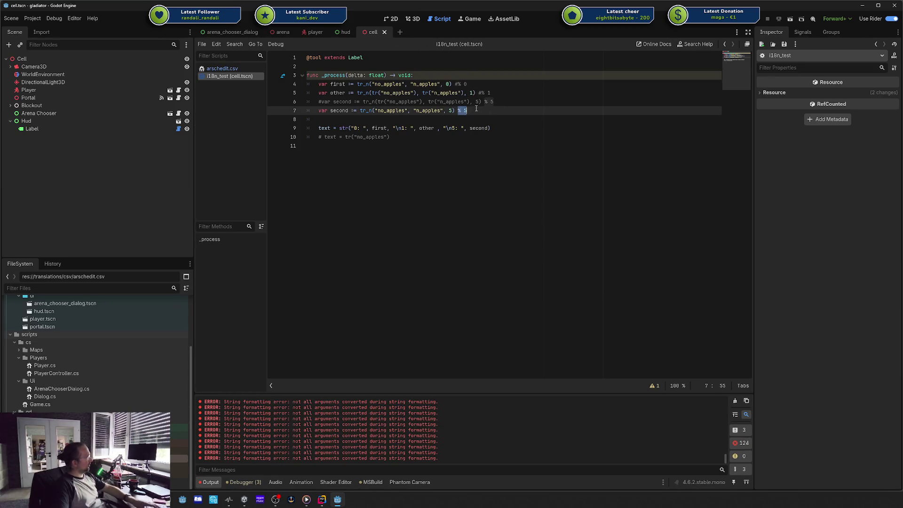
key("BackSpace")
key("BackSpace")
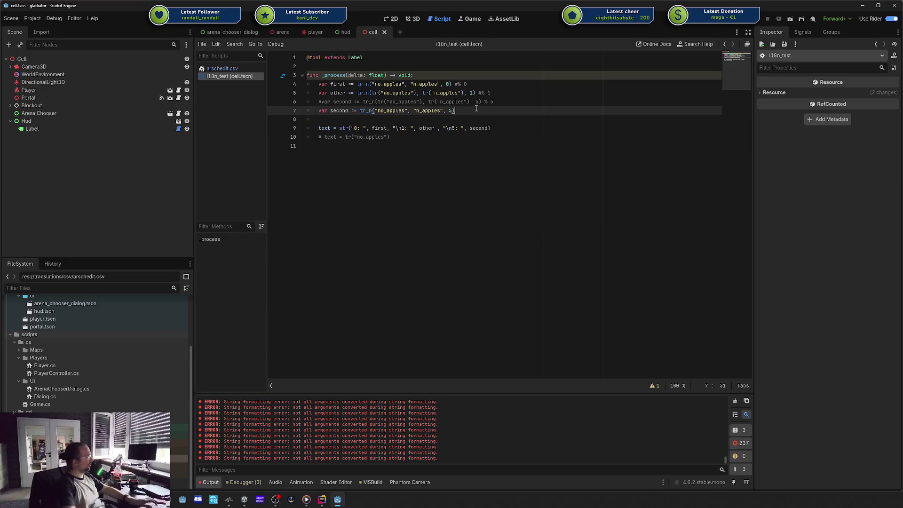
left_click(391, 20)
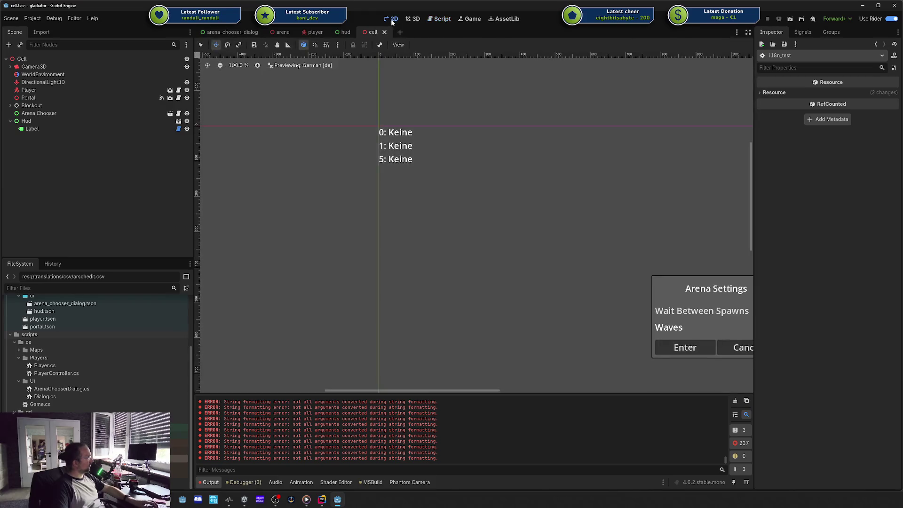
- Preview the labels in English, switch back to German, and return to the i18n_test script
left_click(400, 44)
left_click(529, 191)
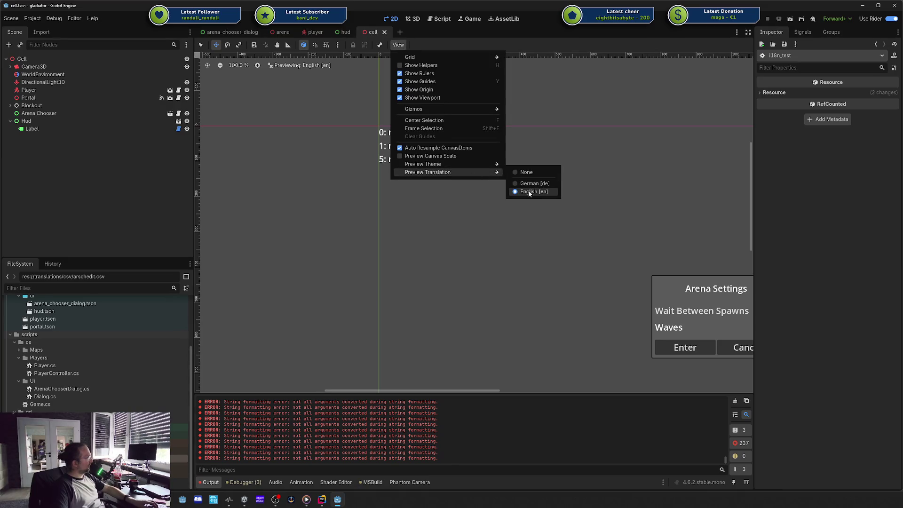
left_click(398, 44)
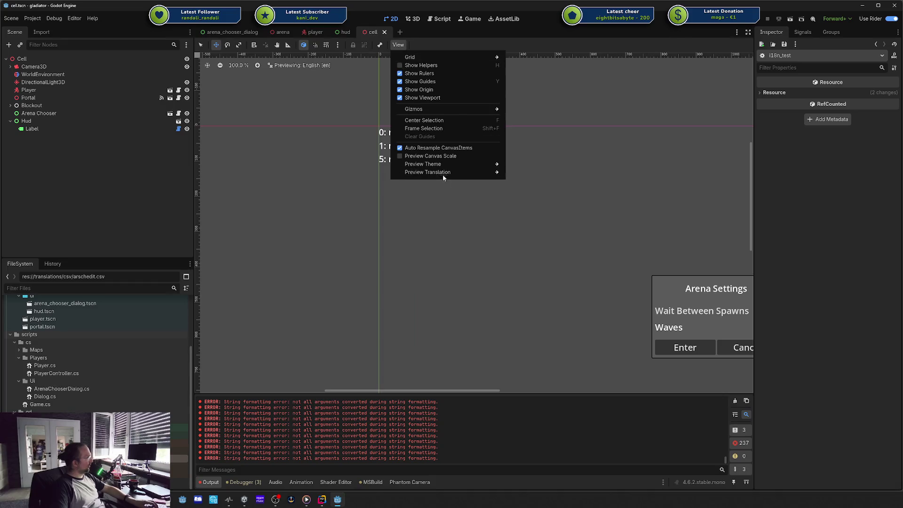
mouse_move(442, 173)
left_click(518, 183)
left_click(452, 18)
left_click(461, 19)
left_click(442, 19)
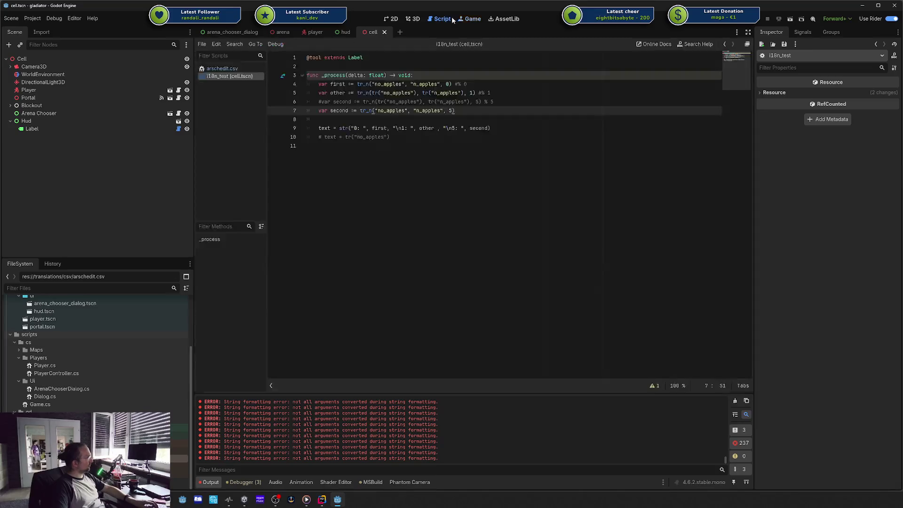
- Wrap no_apples in tr() on line 7 and check the 2D label preview
left_click(375, 110)
type("tr(")
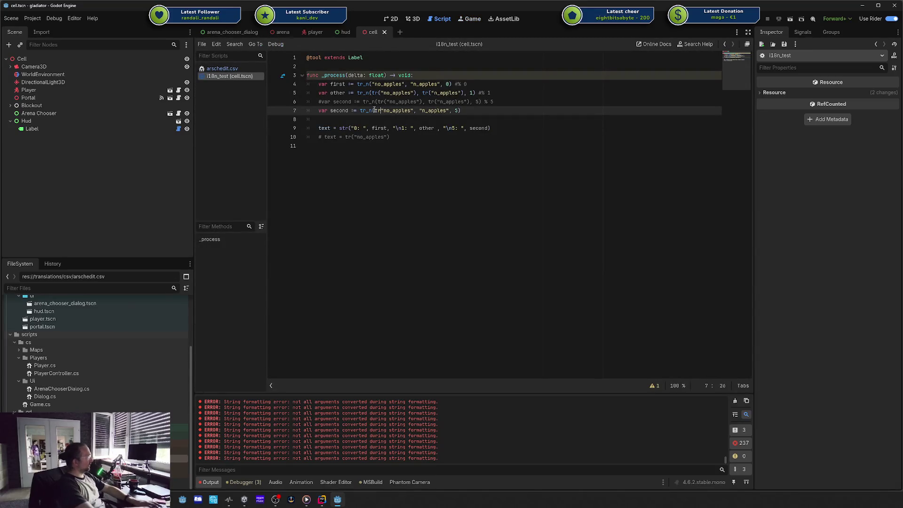
left_click(416, 110)
type(")")
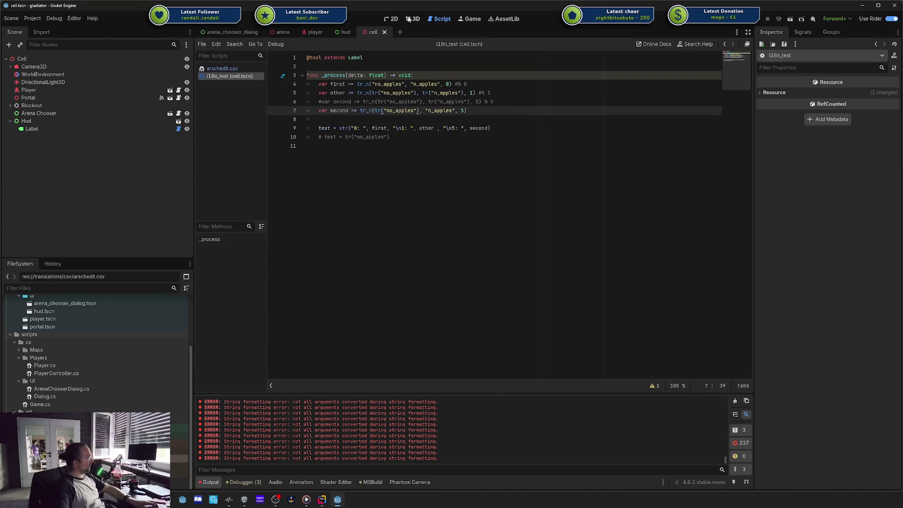
left_click(394, 19)
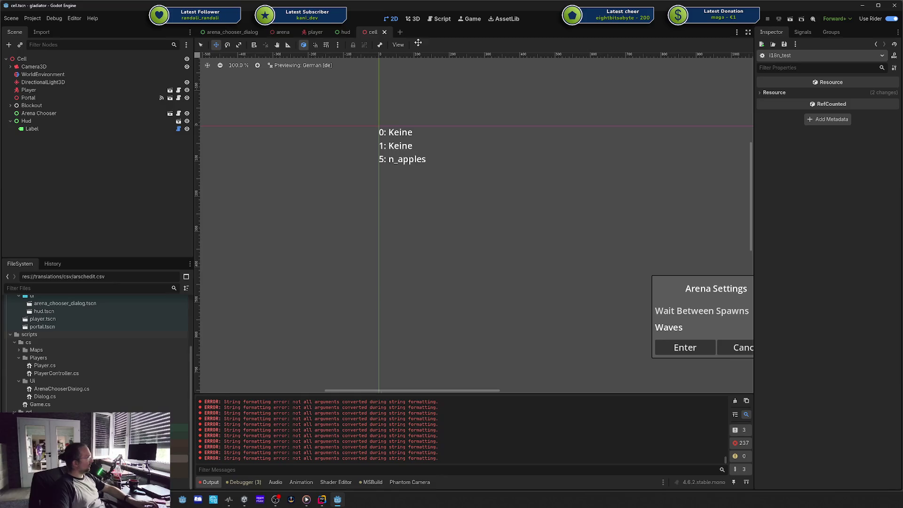
left_click(398, 45)
left_click(353, 131)
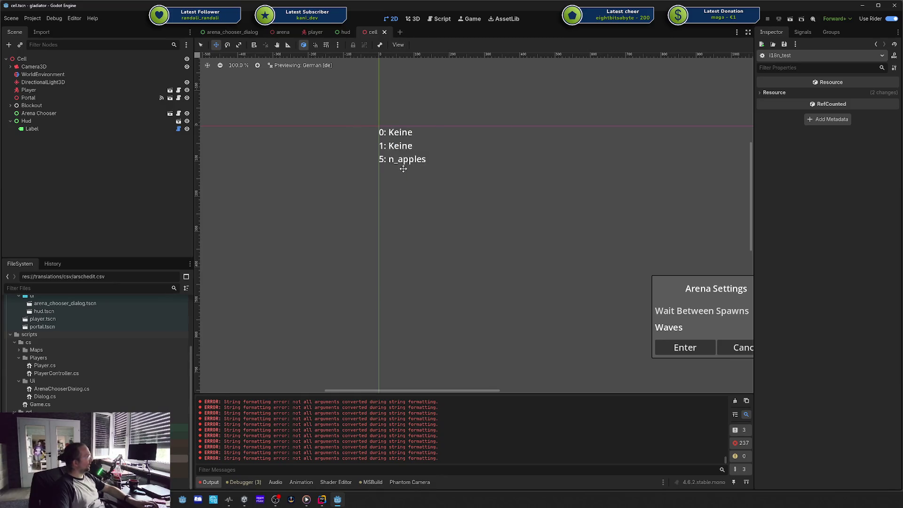
left_click(463, 19)
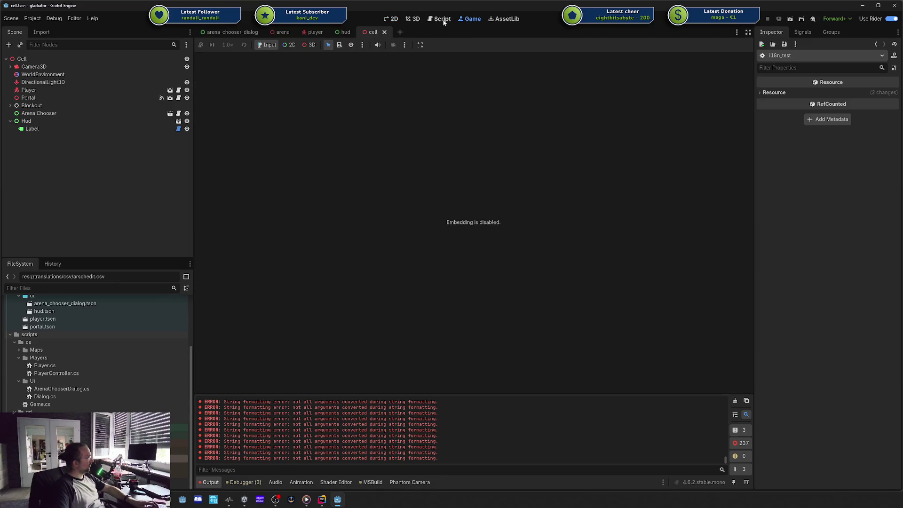
left_click(442, 21)
- Move the tr() wrapper from no_apples to n_apples on line 7 and save
key("BackSpace")
key("BackSpace")
key("Delete")
key("Right")
key("Delete")
key("Right")
key("Right")
type("tr(")
key("Right")
key("Right")
key("Right")
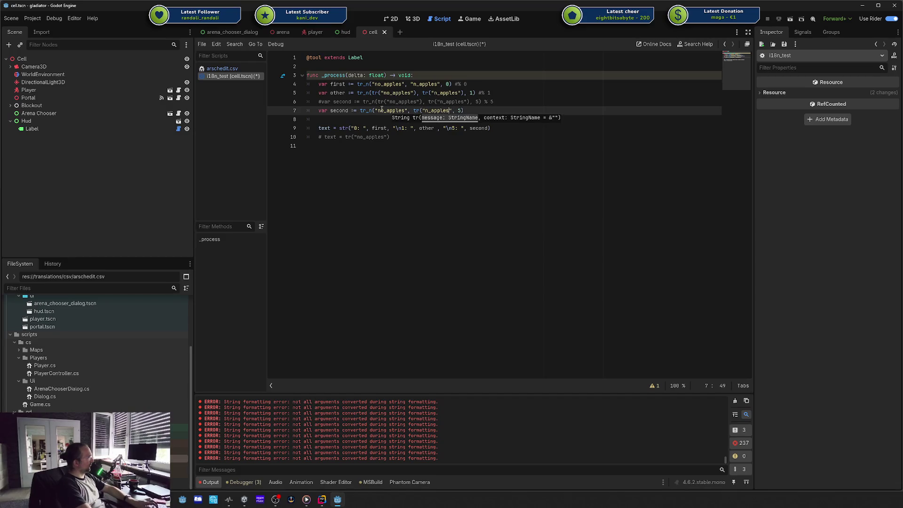
type(")")
key("ctrl+s")
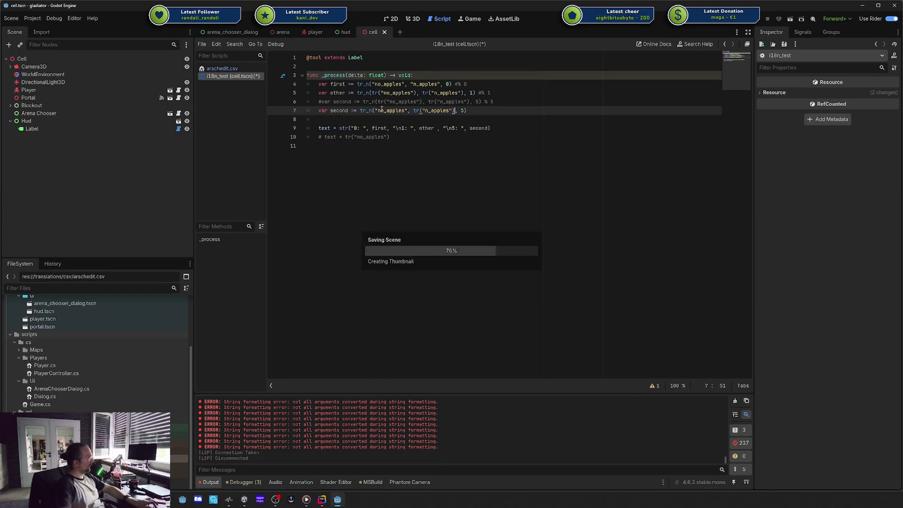
- Preview the labels in English, then German again, and return to the script
left_click(395, 19)
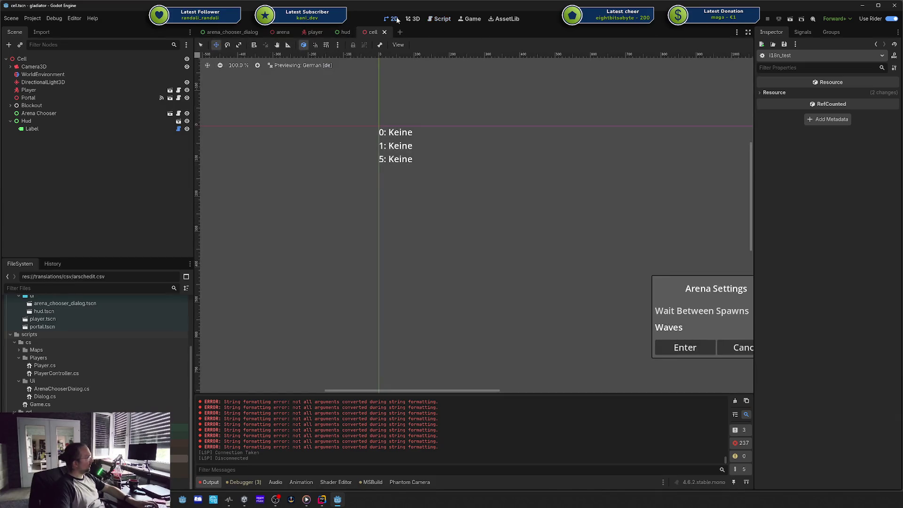
left_click(398, 45)
mouse_move(466, 172)
left_click(532, 191)
left_click(531, 184)
left_click(261, 177)
left_click(443, 24)
- Wrap no_apples in tr() on line 7 too, save, check the preview, and bring up the Discord image
left_click(375, 111)
type("tr(")
key("Delete")
key("Right")
key("Right")
key("Right")
type(")")
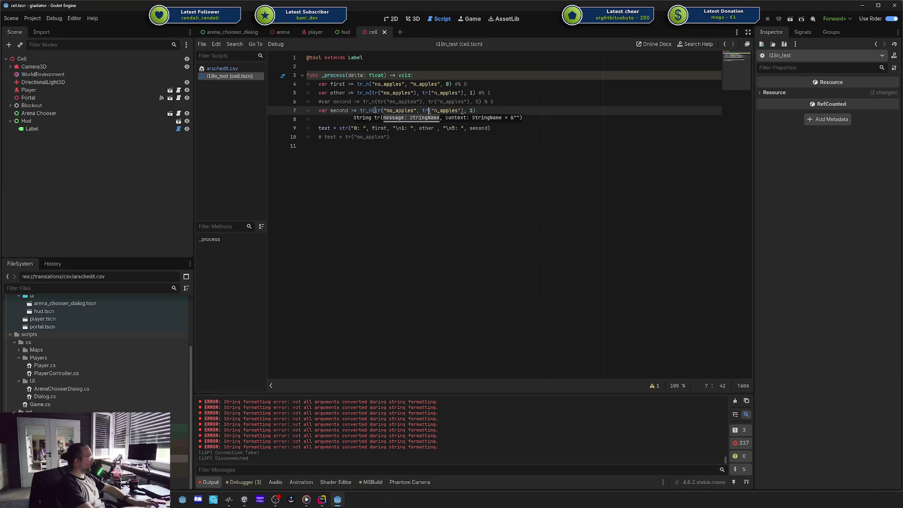
key("ctrl+s")
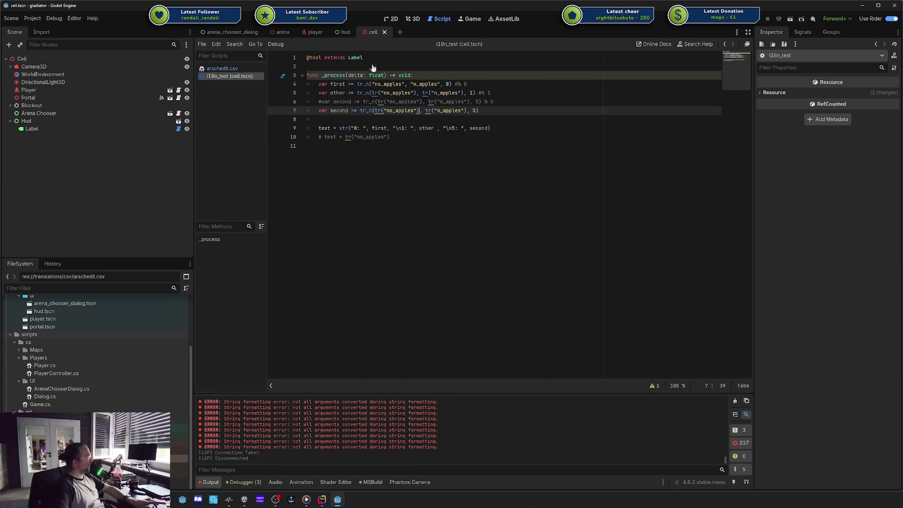
left_click(394, 20)
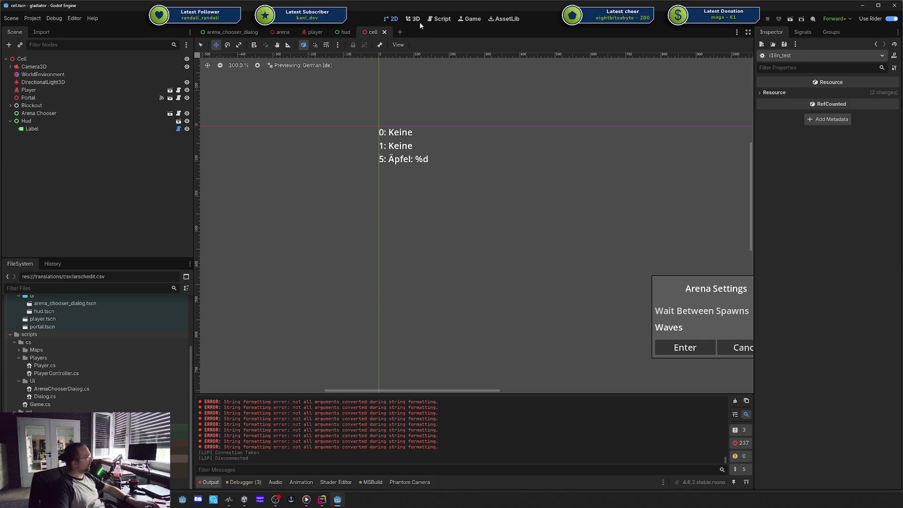
left_click(438, 19)
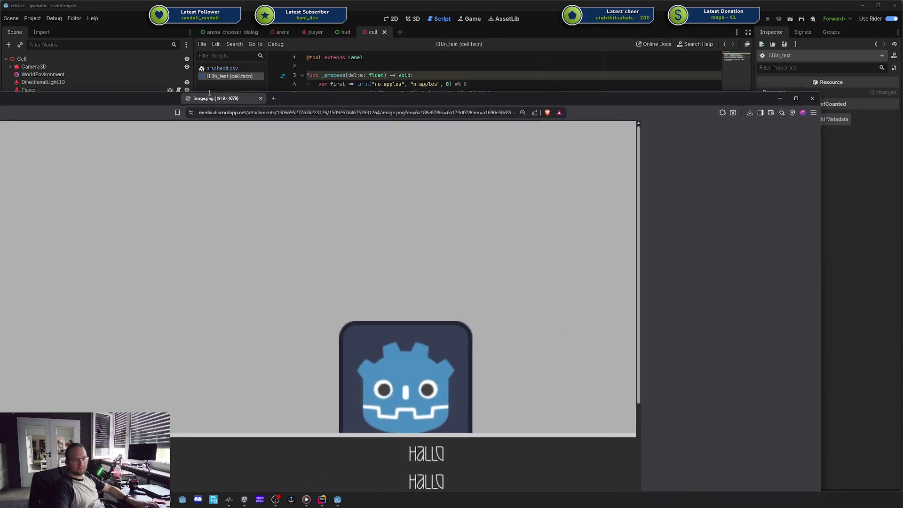
left_click_drag(65, 89, 193, 81)
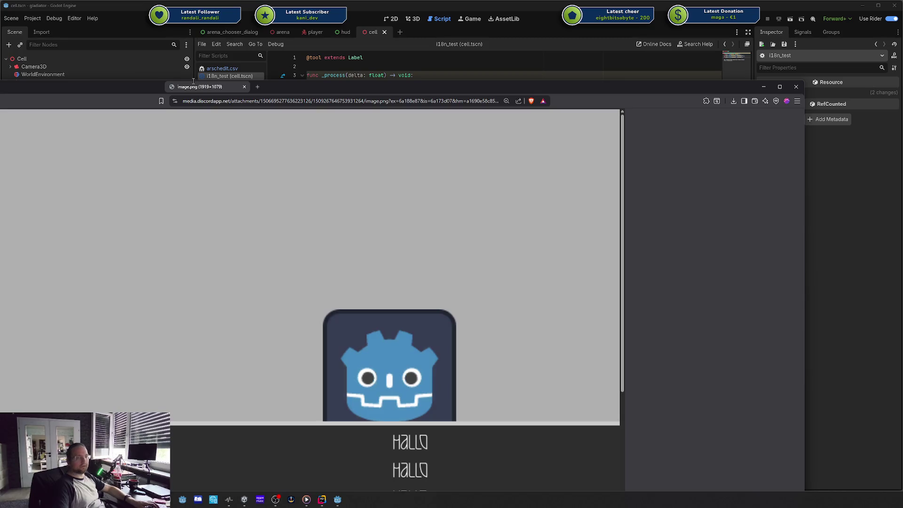
- Shrink, reposition and widen the browser window over the editor, then zoom the page out
left_click_drag(193, 81, 177, 60)
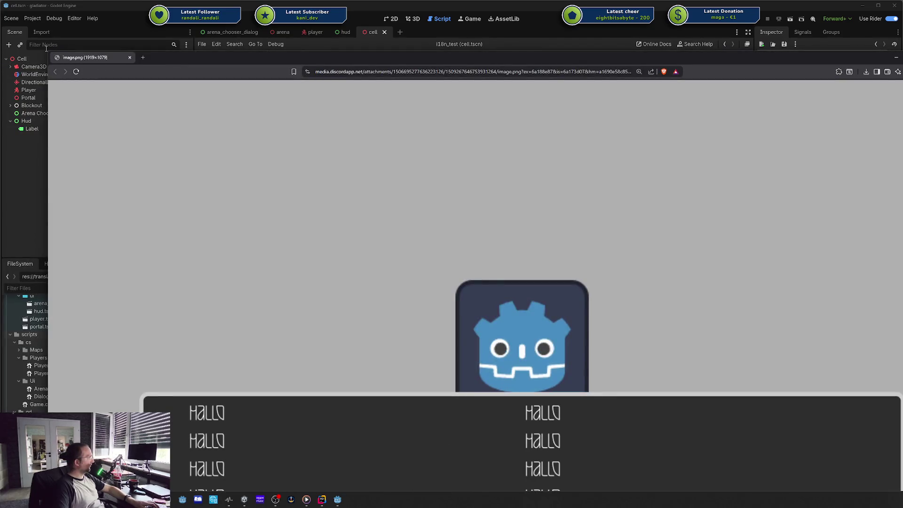
mouse_move(49, 56)
left_mouse_down()
mouse_move(303, 151)
mouse_move(483, 167)
mouse_move(475, 170)
left_mouse_up()
left_click_drag(622, 176, 397, 60)
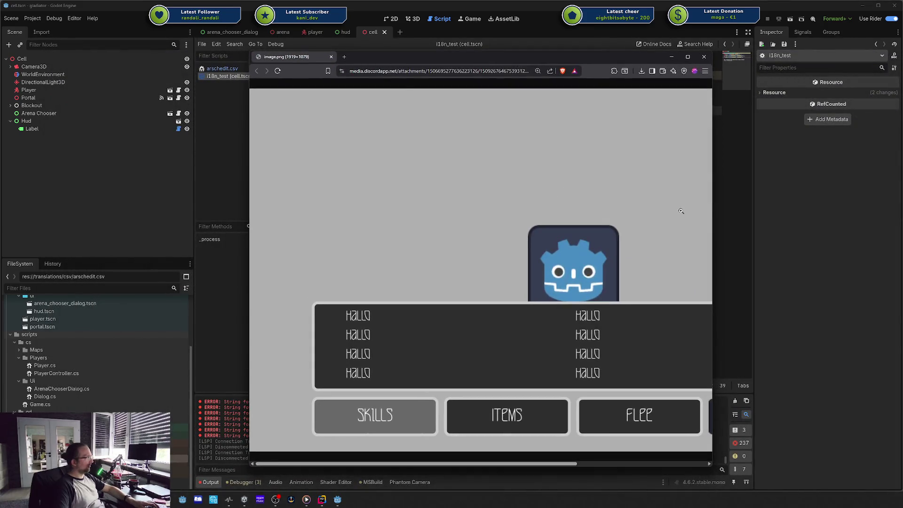
left_click_drag(715, 212, 866, 212)
key("ctrl+minus")
key("ctrl+minus")
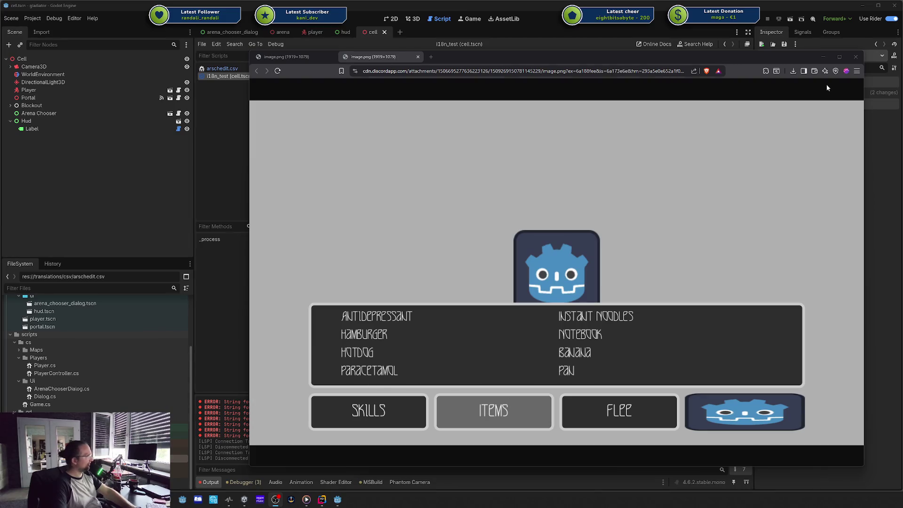
- Close the browser window and confirm closing all its tabs
left_click(856, 57)
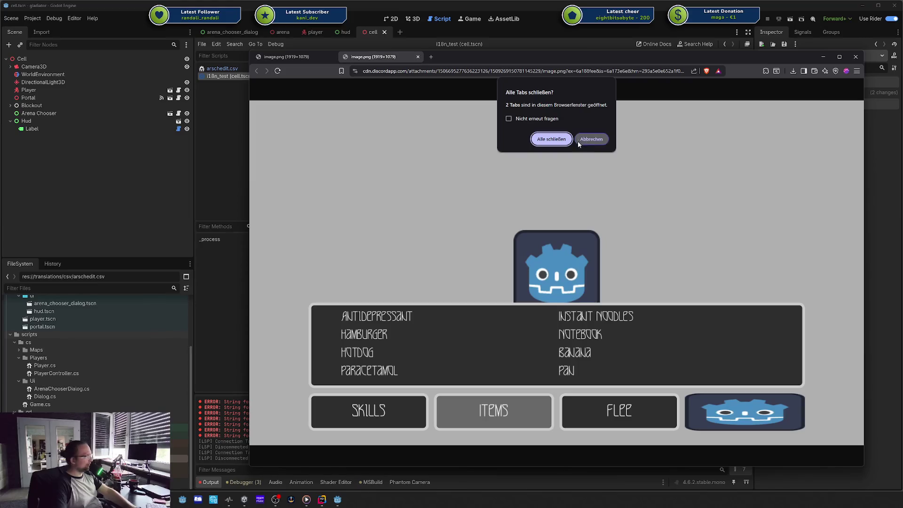
left_click(566, 140)
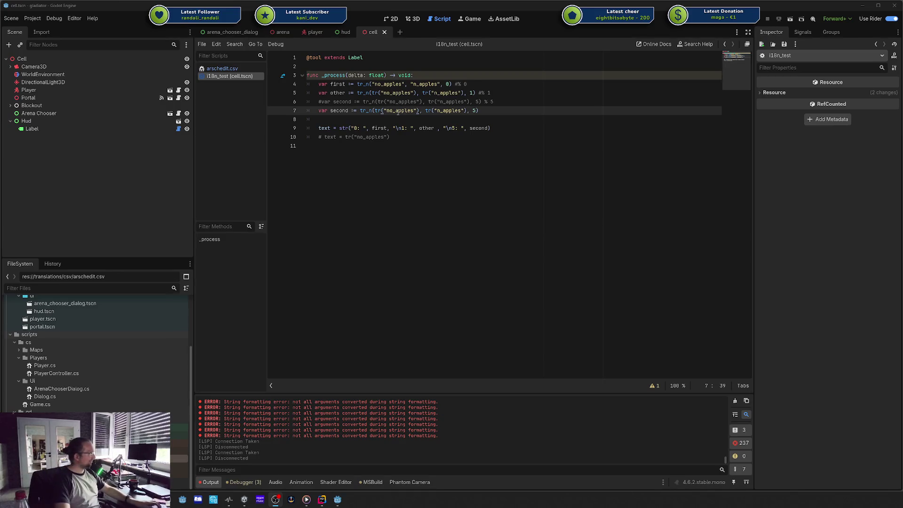
- Place the caret at tr on line 7 of the label script
left_click(375, 110)
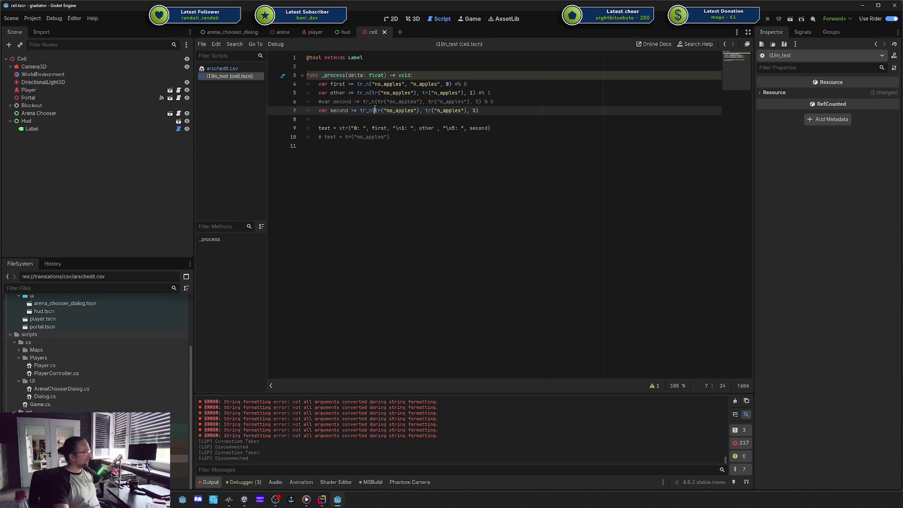
- Dismiss the tr documentation popup and select the inner tr call and no_apples key on line 7
mouse_move(374, 110)
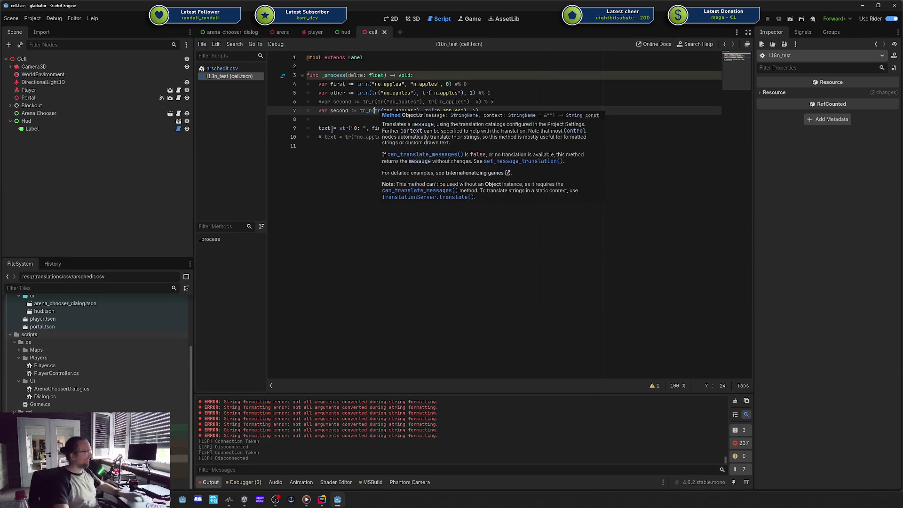
left_click(347, 120)
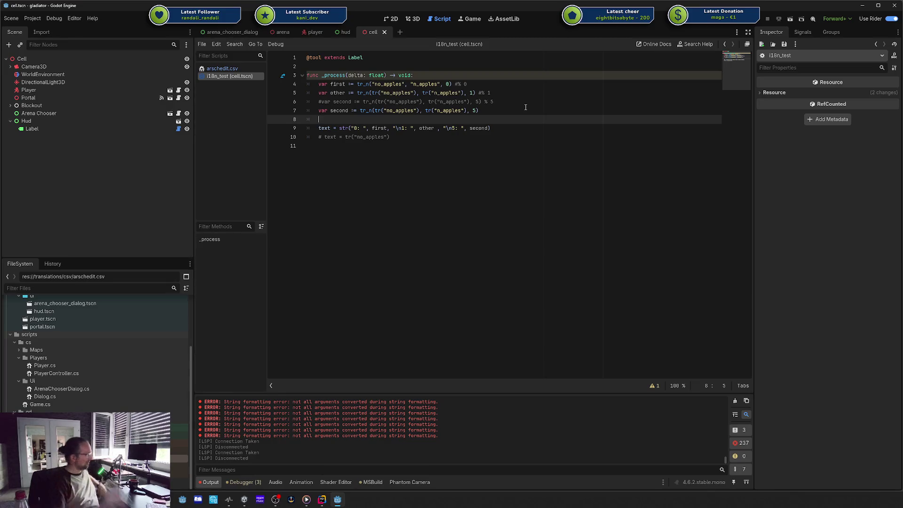
left_click(385, 111)
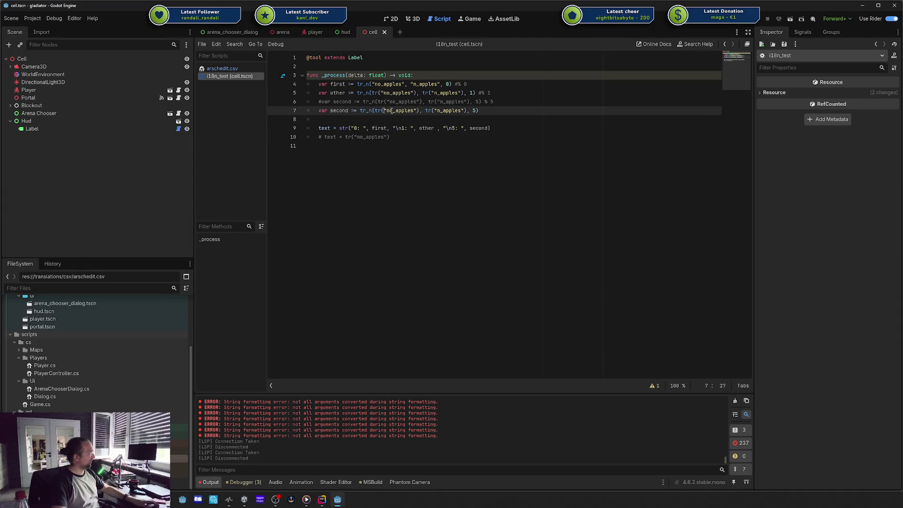
left_click_drag(385, 111, 417, 110)
double_click(378, 111)
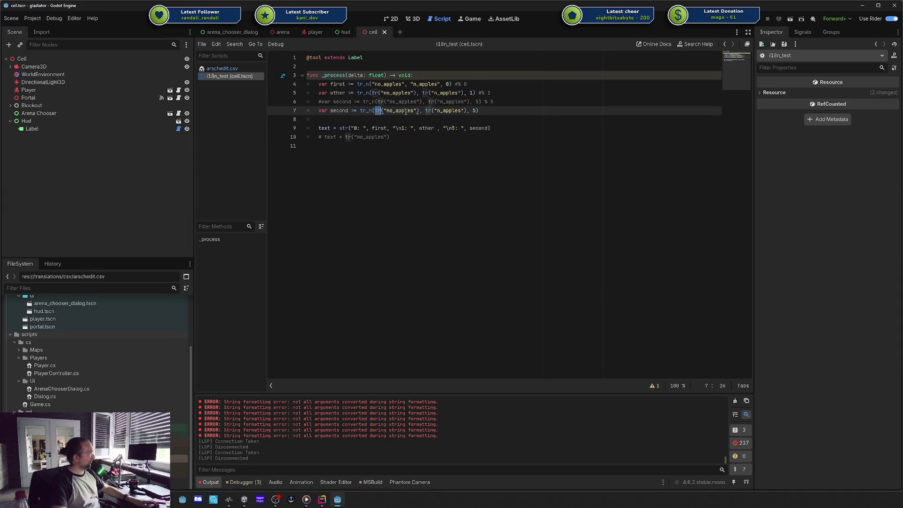
double_click(394, 110)
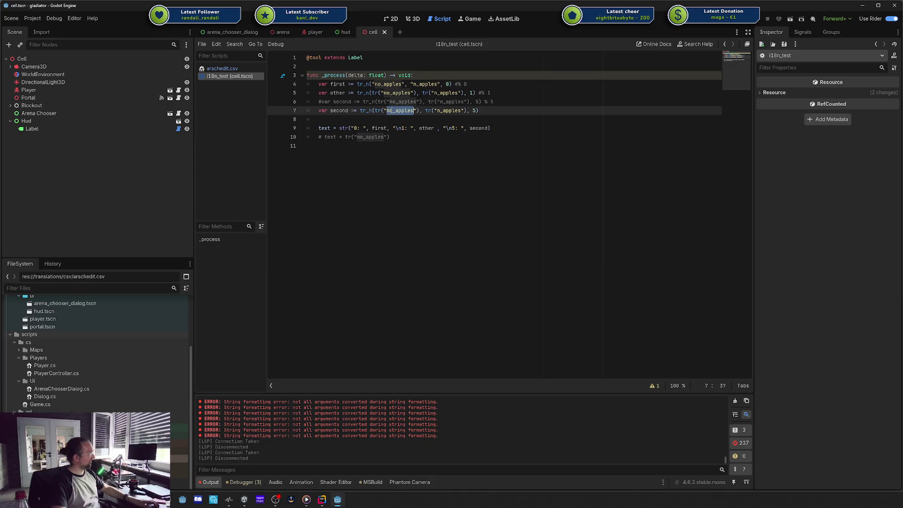
double_click(378, 110)
left_click(378, 110)
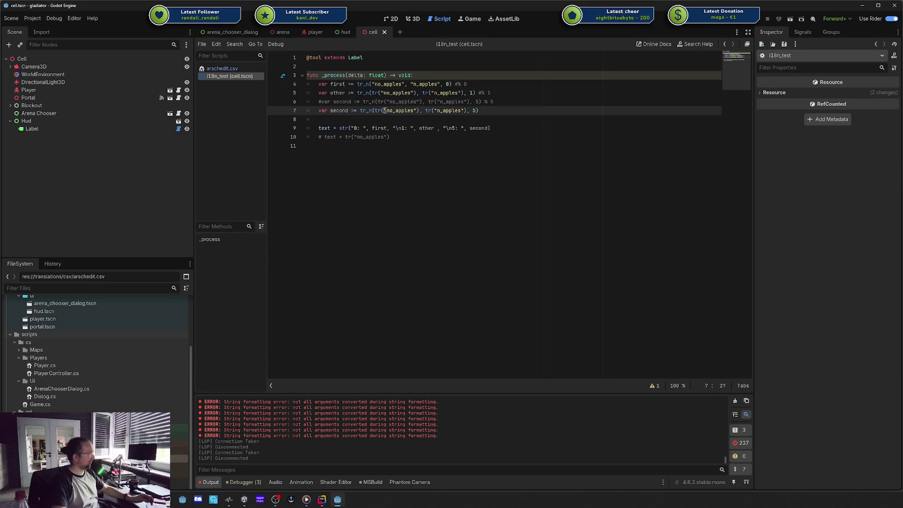
left_click_drag(383, 111, 417, 109)
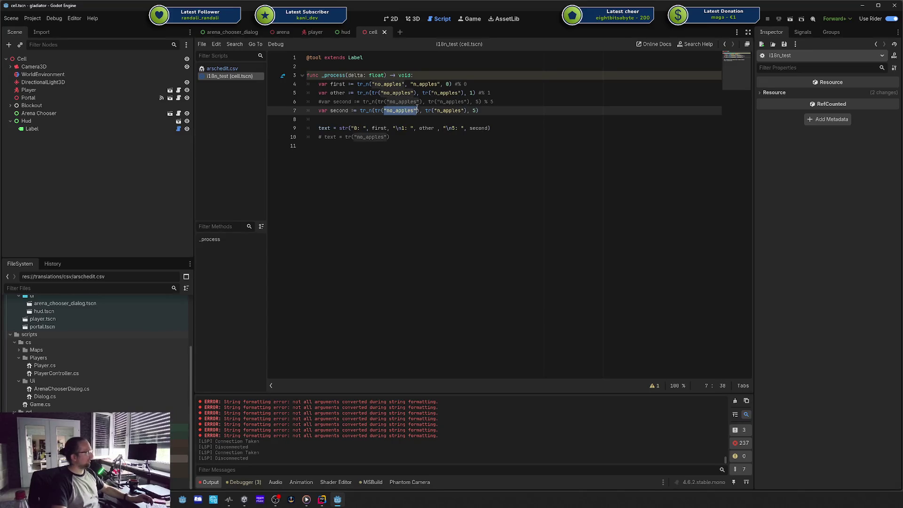
left_click(402, 110)
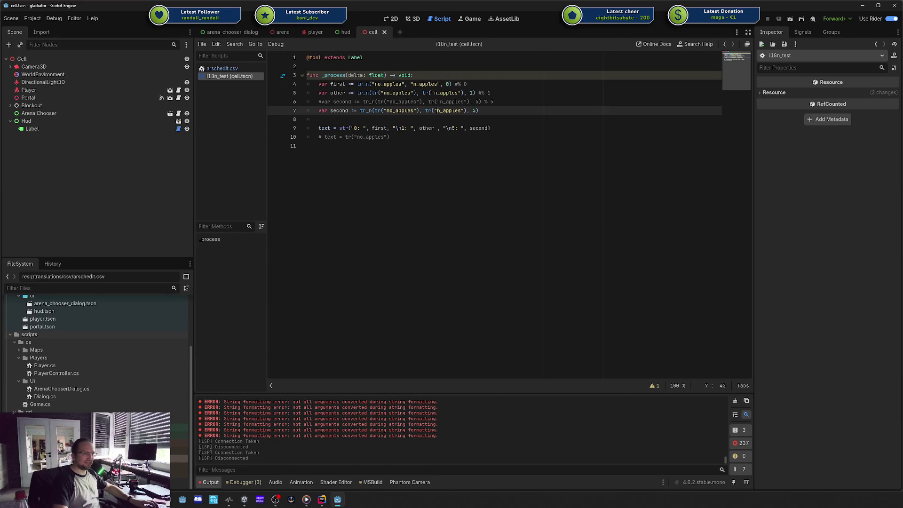
key("alt+Tab")
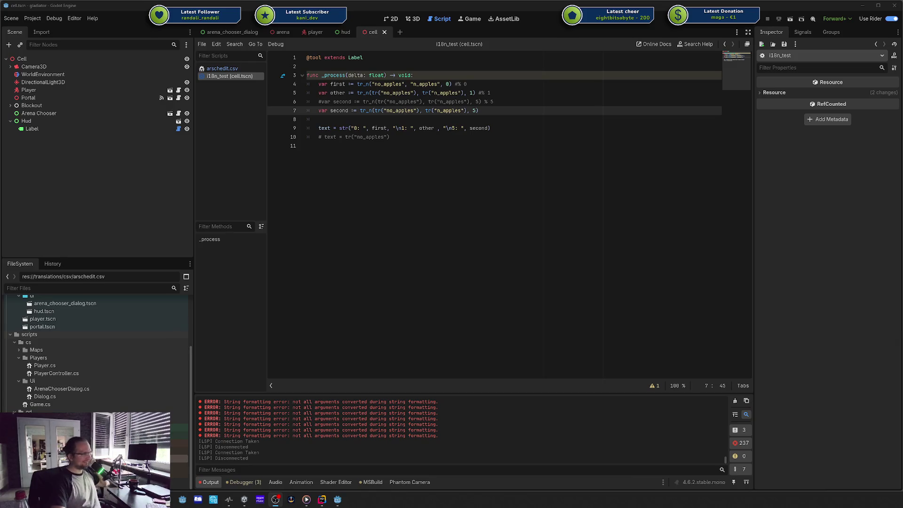
- Select the n_apples key on line 7 and glance at the 2D label preview
left_click(535, 146)
left_click(370, 110)
double_click(399, 110)
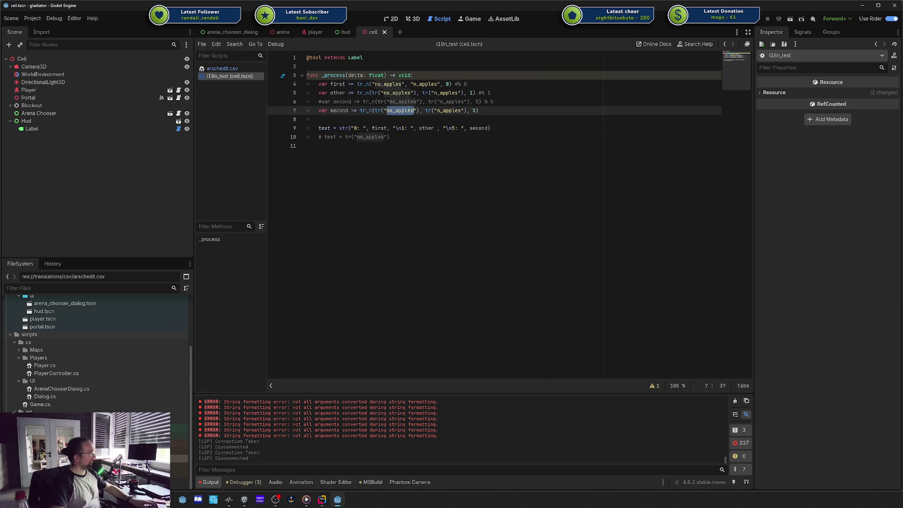
double_click(449, 111)
left_click(390, 18)
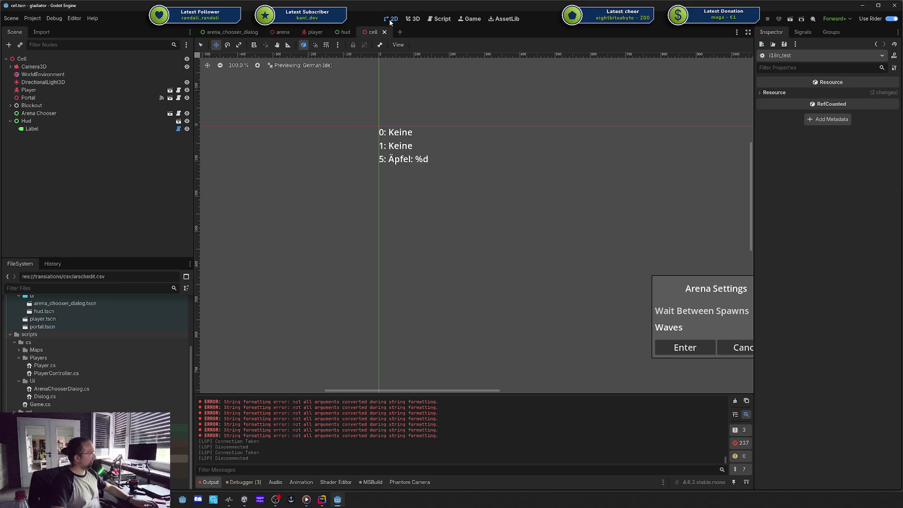
left_click(437, 19)
- Delete the tr( wrappers and closing parentheses around no_apples and n_apples on line 7
left_click(369, 111)
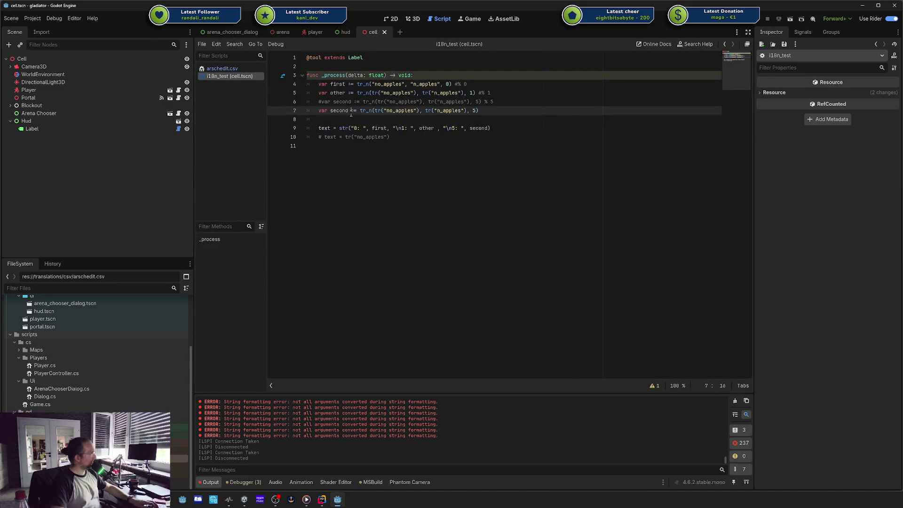
double_click(377, 111)
key("Delete")
key("Delete")
left_click(410, 111)
key("BackSpace")
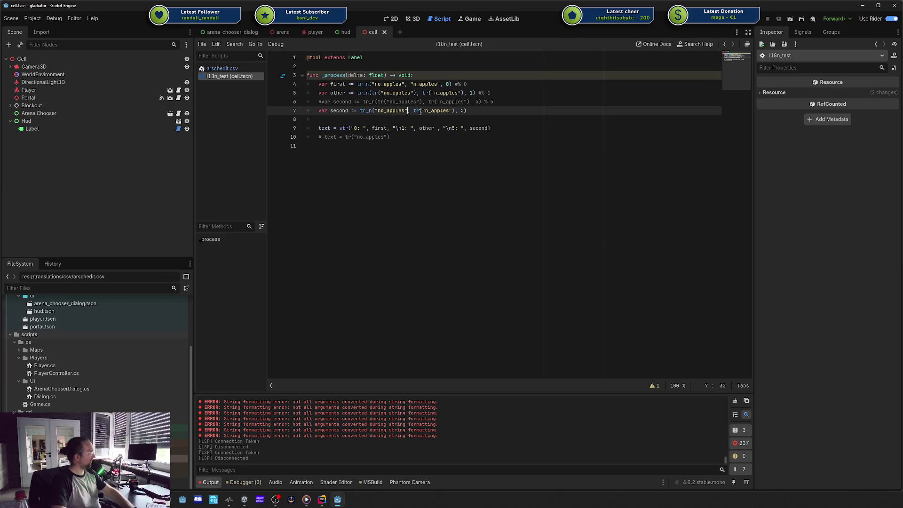
key("BackSpace")
key("BackSpace")
key("Delete")
key("Delete")
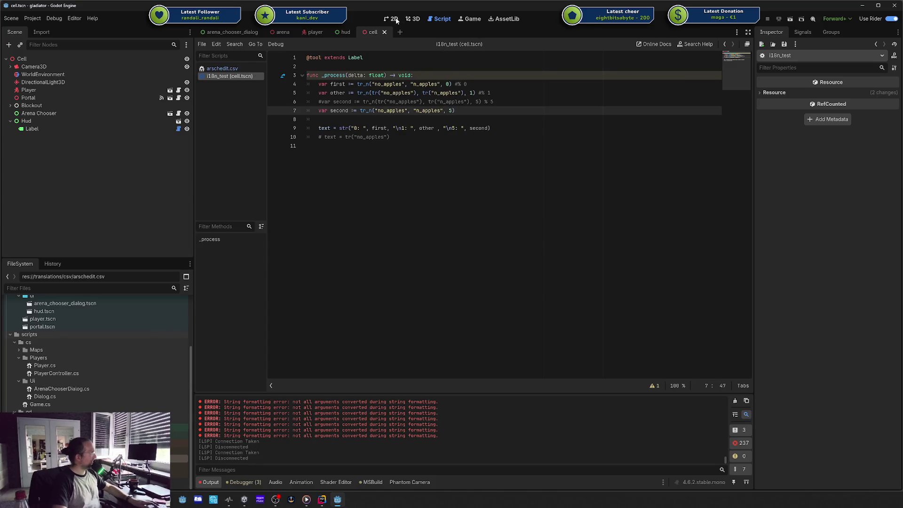
- Check the 2D label preview showing Keine for 0, 1 and 5, then open arschedit.csv
left_click(394, 19)
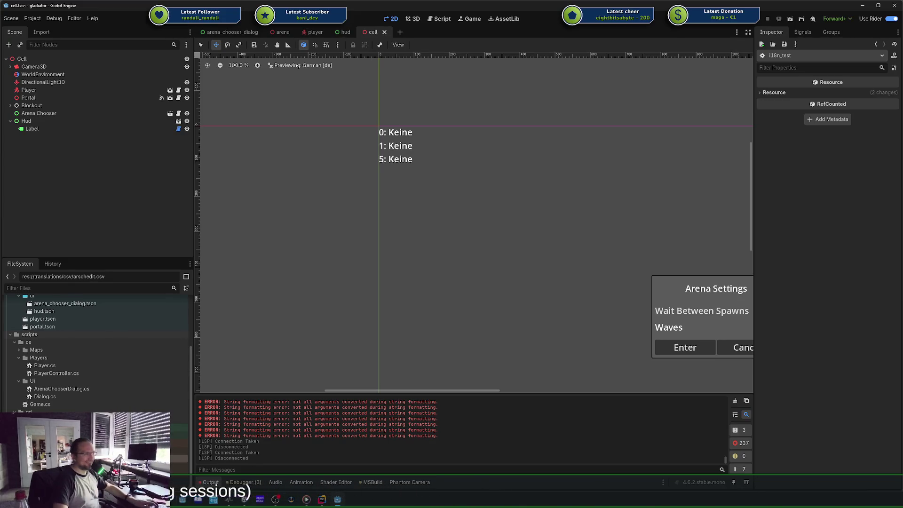
mouse_move(529, 200)
left_mouse_down()
mouse_move(498, 211)
mouse_move(477, 200)
left_mouse_up()
mouse_move(355, 143)
left_mouse_down()
mouse_move(449, 158)
mouse_move(448, 179)
left_mouse_up()
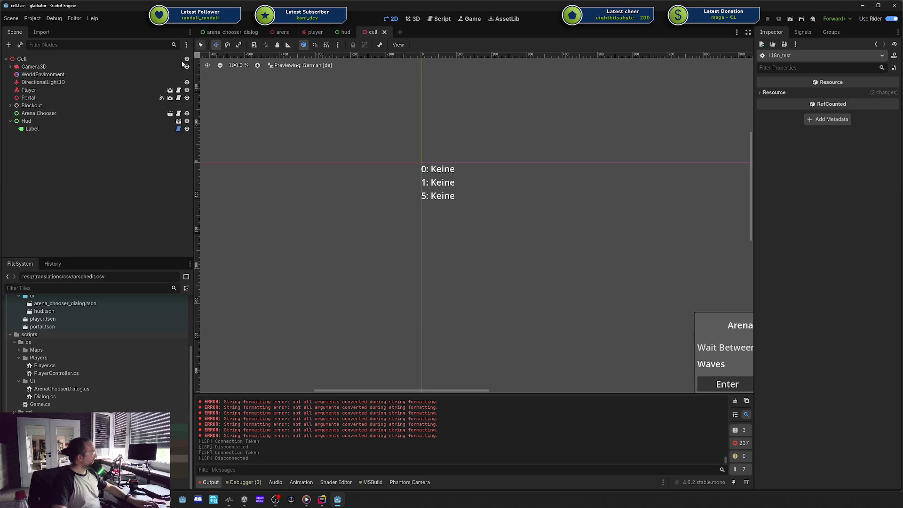
left_click(446, 21)
left_click(221, 68)
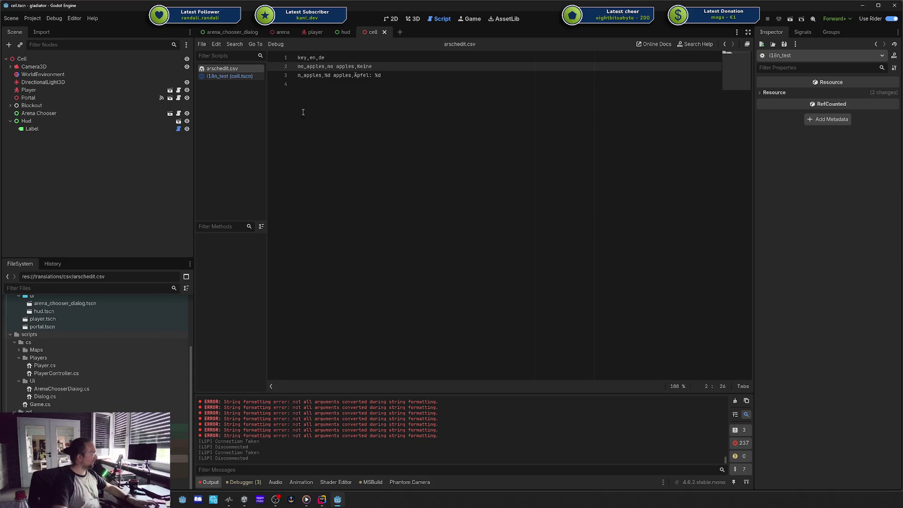
- Move to the n_apples row in arschedit.csv and bring up Rider's key/en/de table
left_click(345, 124)
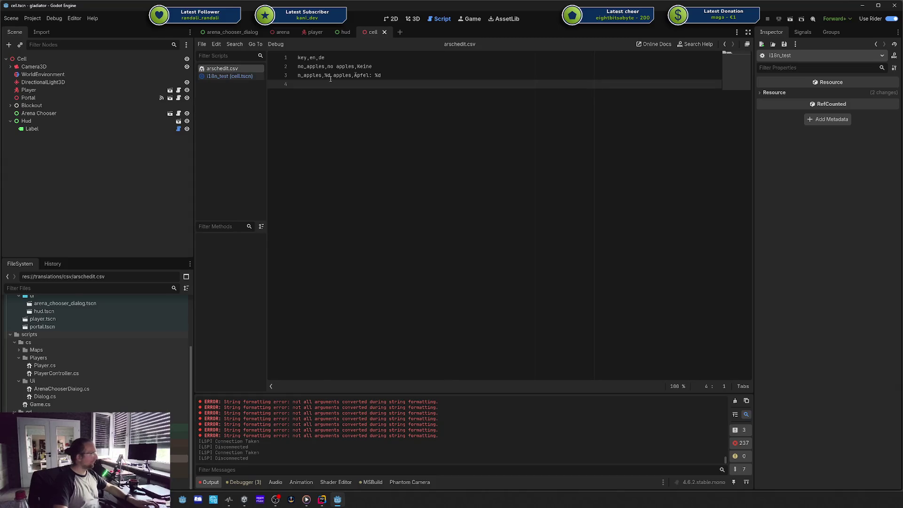
key("Up")
left_click(321, 501)
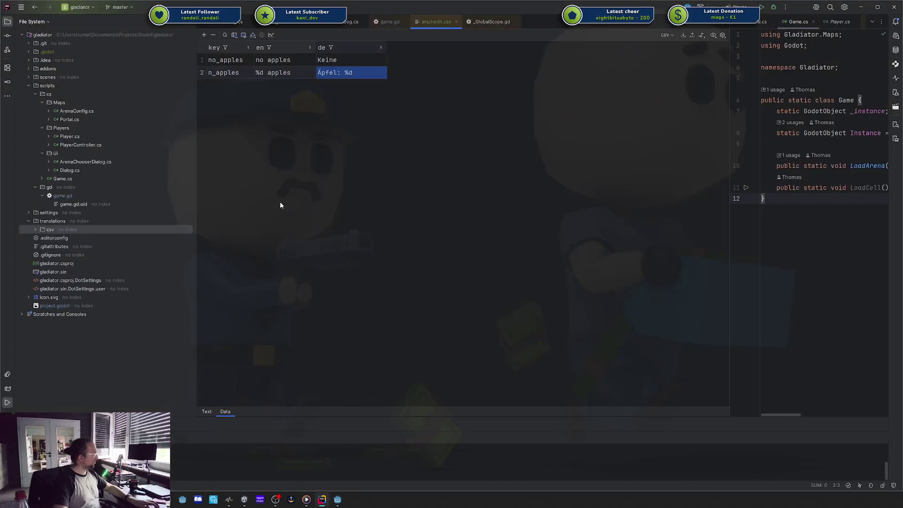
- Inspect the no_apples (Keine) and n_apples (Äpfel: %d) rows, then reopen i18n_test in Godot
left_click(235, 73)
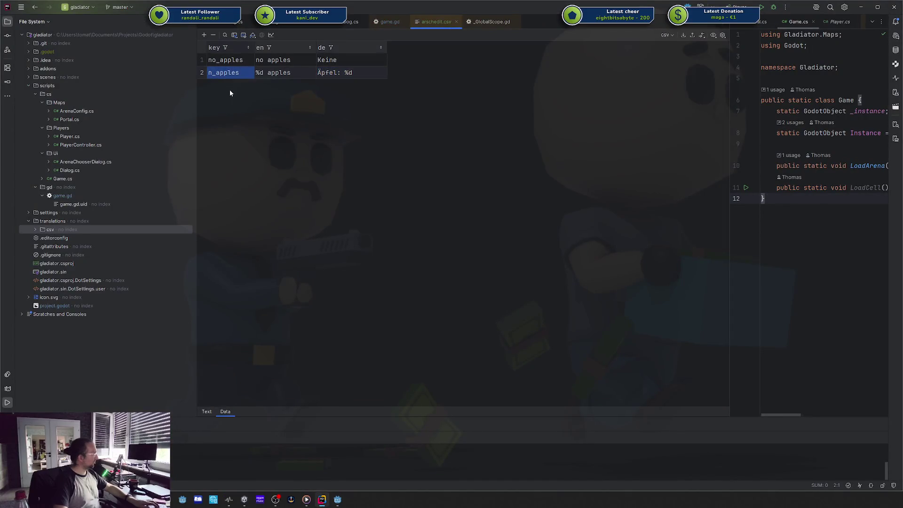
left_click(224, 62)
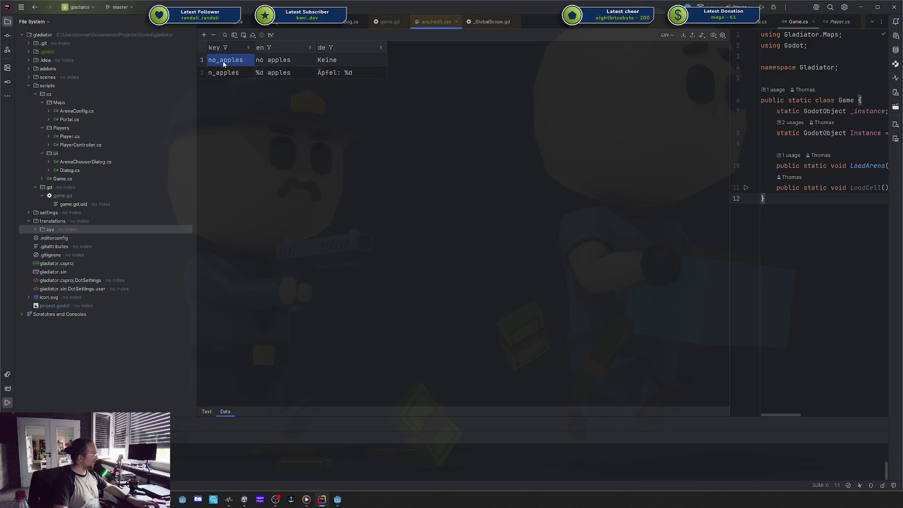
left_click(347, 61)
left_click(231, 75)
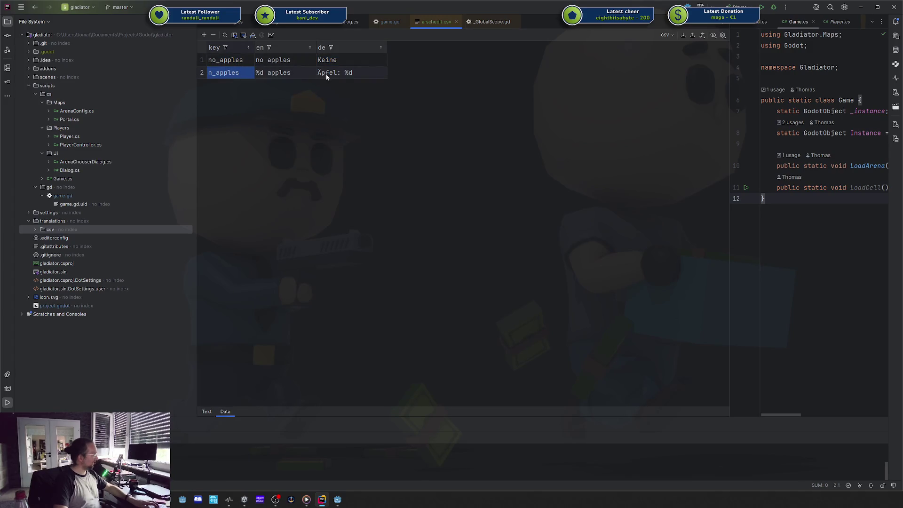
left_click(335, 76)
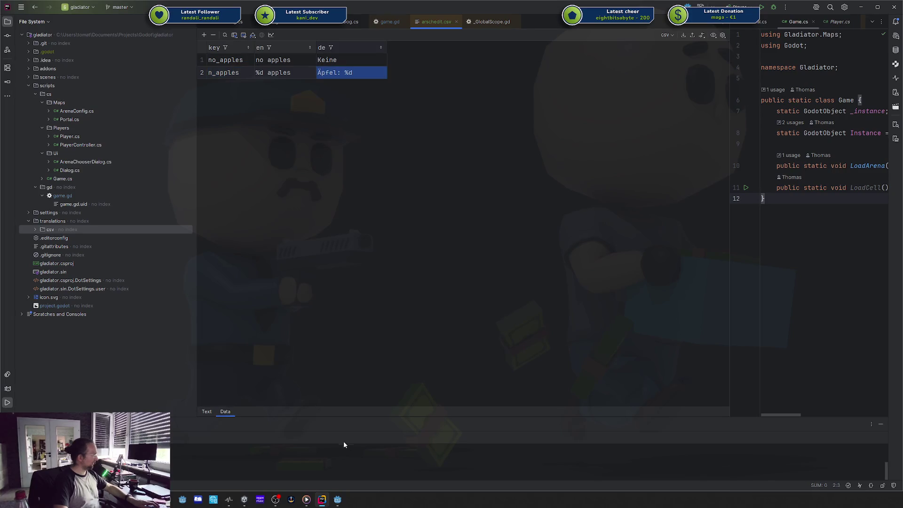
left_click(339, 501)
left_click(229, 77)
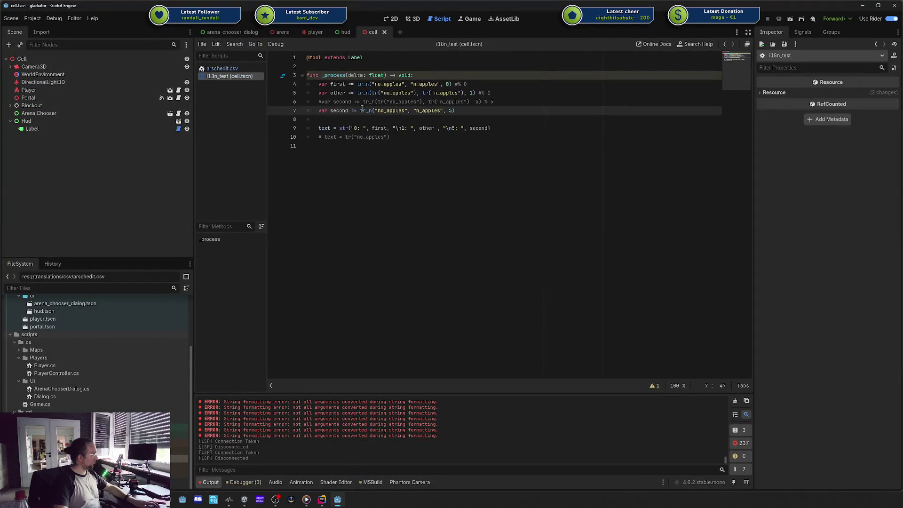
- Review the no_apples, n_apples and 5 arguments on line 7 against the CSV's Keine and Äpfel: %d entries
double_click(385, 111)
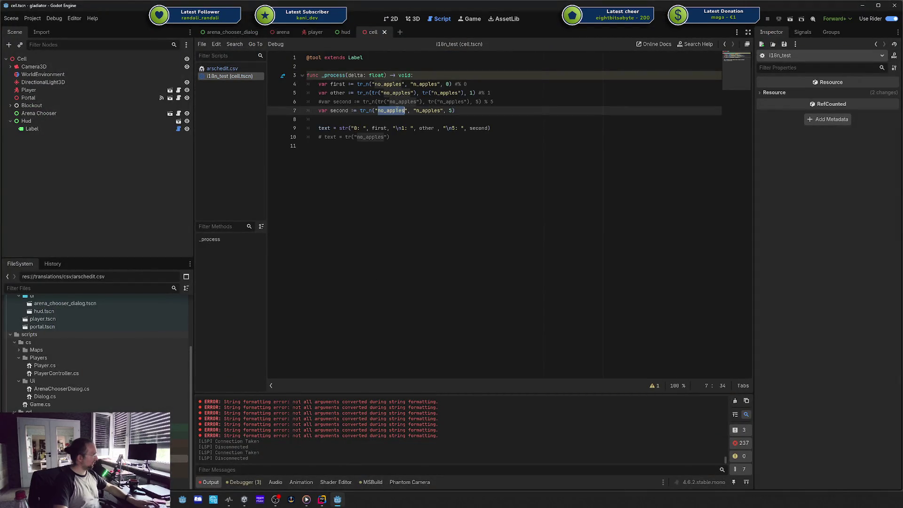
double_click(426, 112)
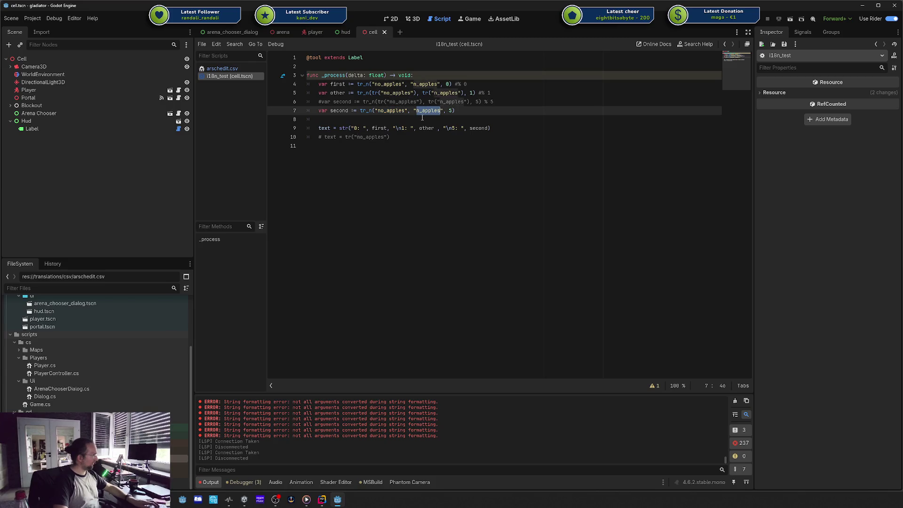
double_click(451, 111)
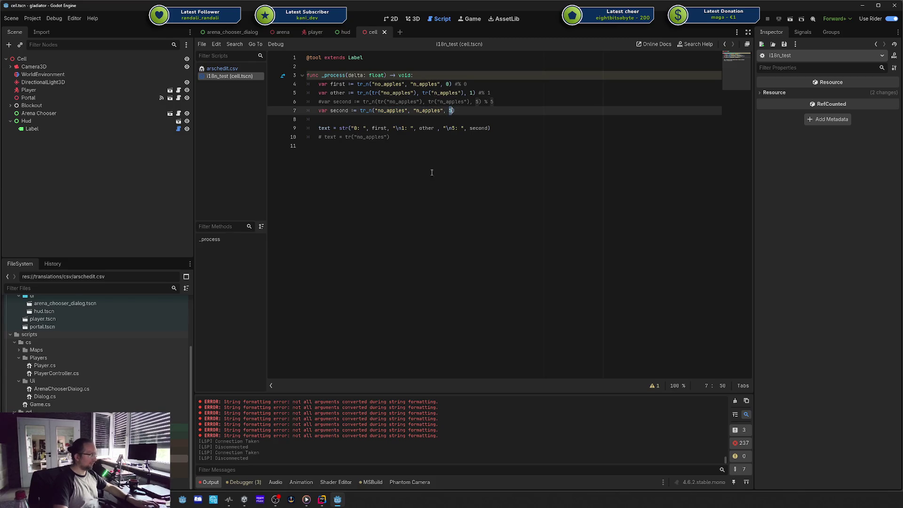
left_click(393, 112)
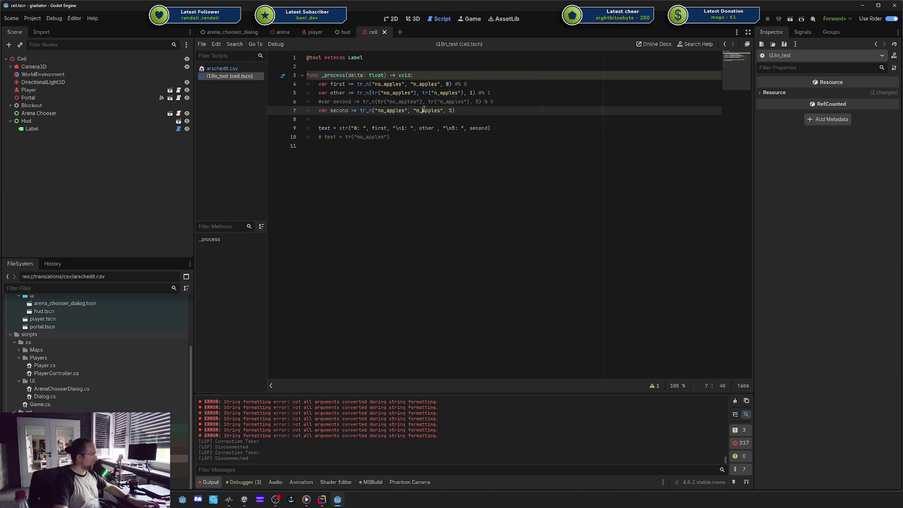
left_click(322, 499)
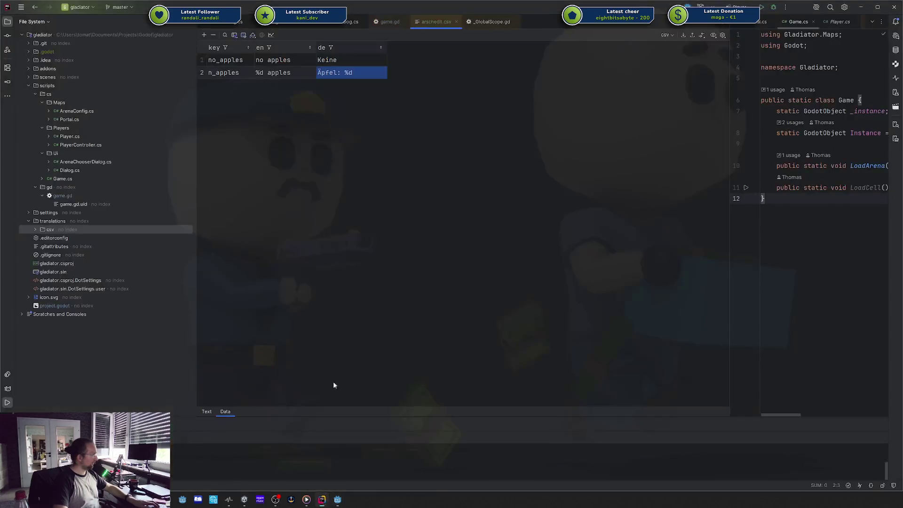
left_click(231, 60)
left_click(329, 60)
left_click(329, 73)
left_click(338, 499)
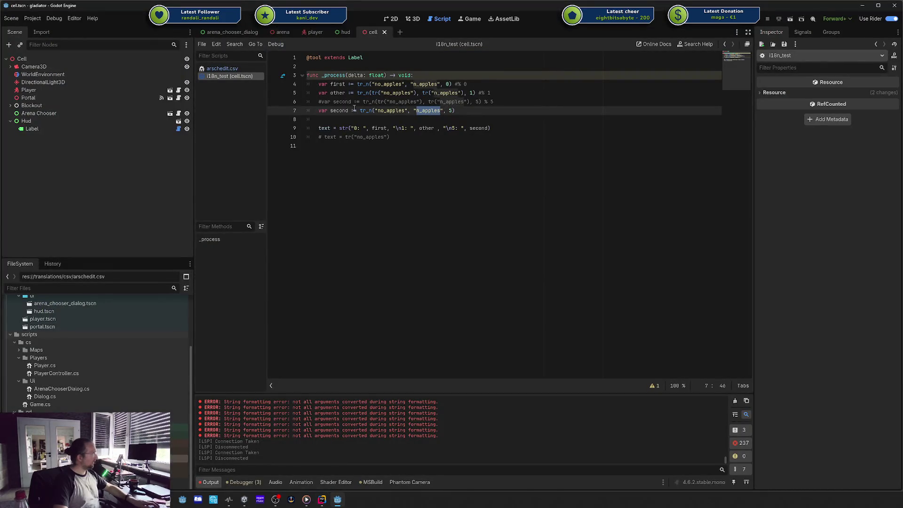
- Comment out line 7, restore line 6, and check the German 2D preview
key("ctrl+k")
key("Up")
key("Home")
key("ctrl+k")
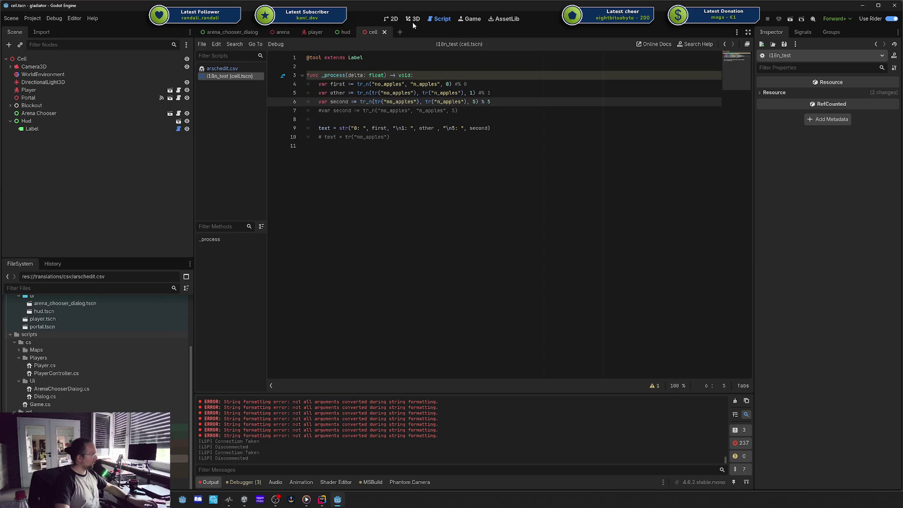
left_click(392, 19)
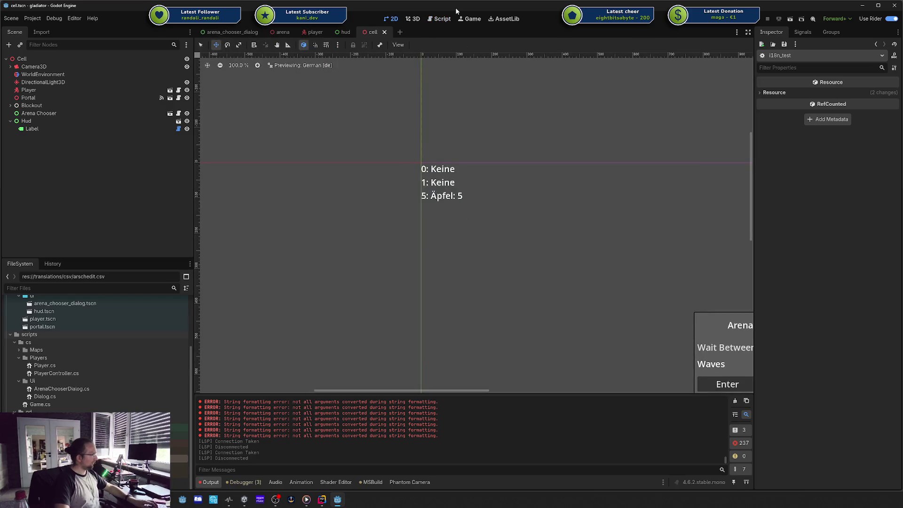
left_click(444, 19)
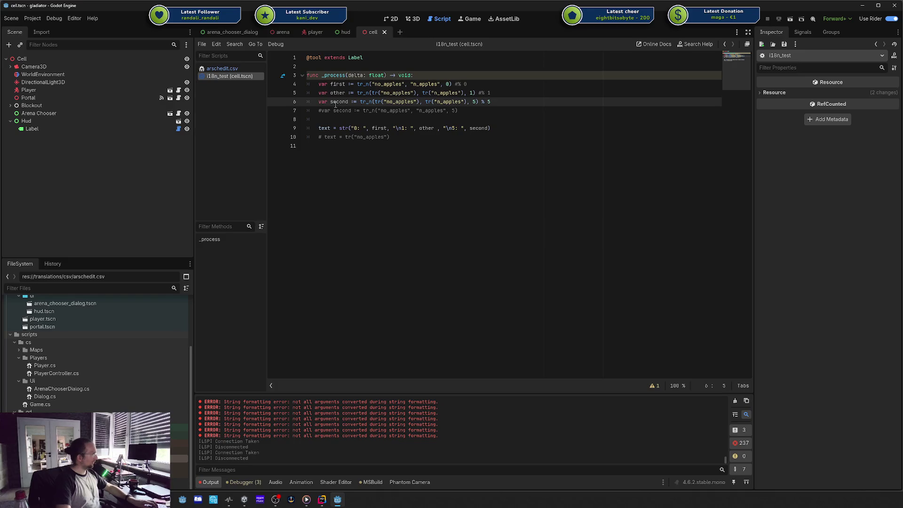
- Comment out the nested tr version and re-enable tr_n("no_apples", "n_apples", 5), confirming the preview shows 5: Keine
key("ctrl+k")
key("Down")
key("ctrl+k")
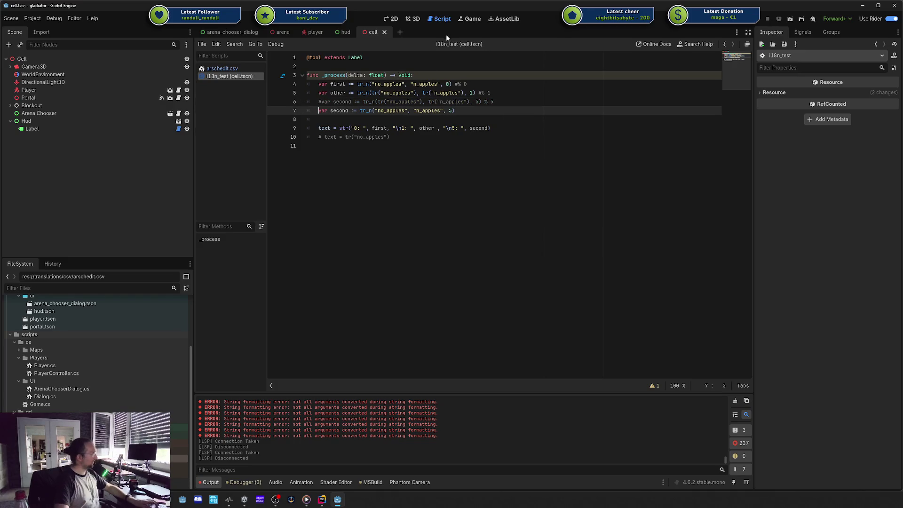
left_click(392, 18)
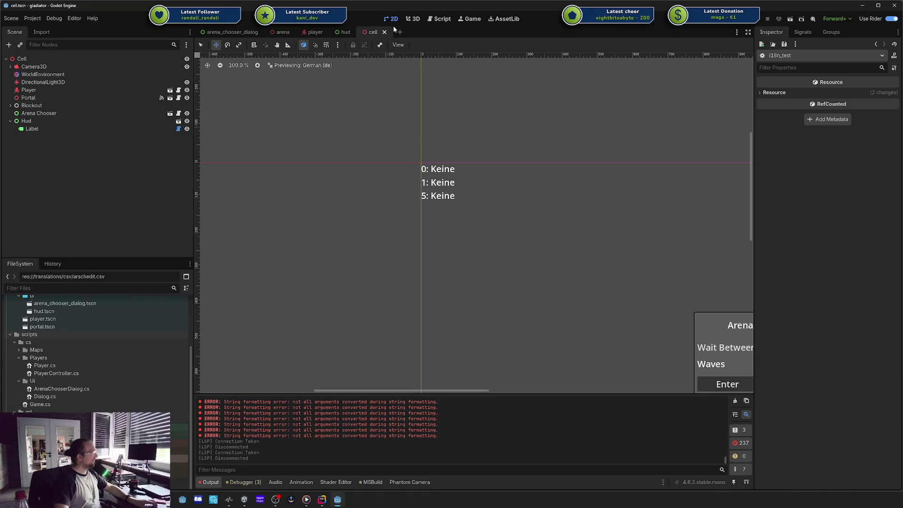
left_click(442, 19)
- Comment out line 7 and add var second := tr_n("nothing", "viel äpfel", 5), previewing '5: viel äpfel'
type("#")
key("Return")
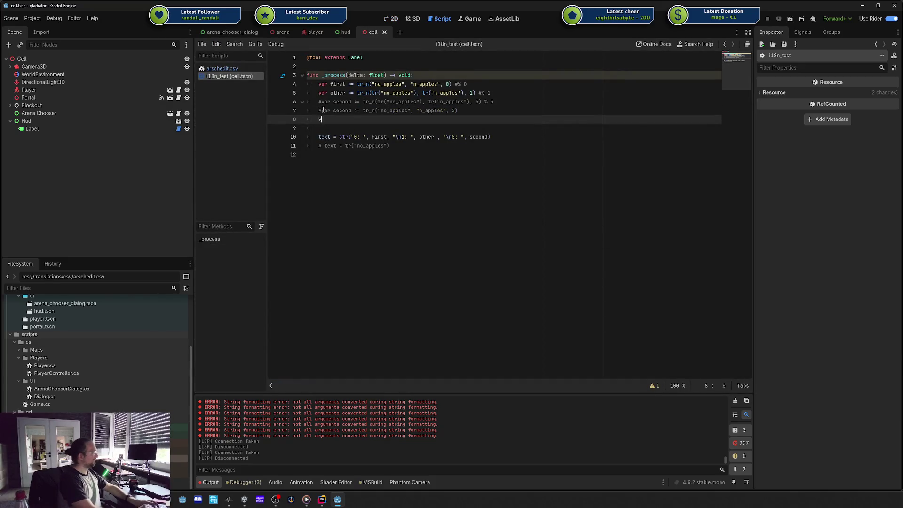
type("tr_n(\"k")
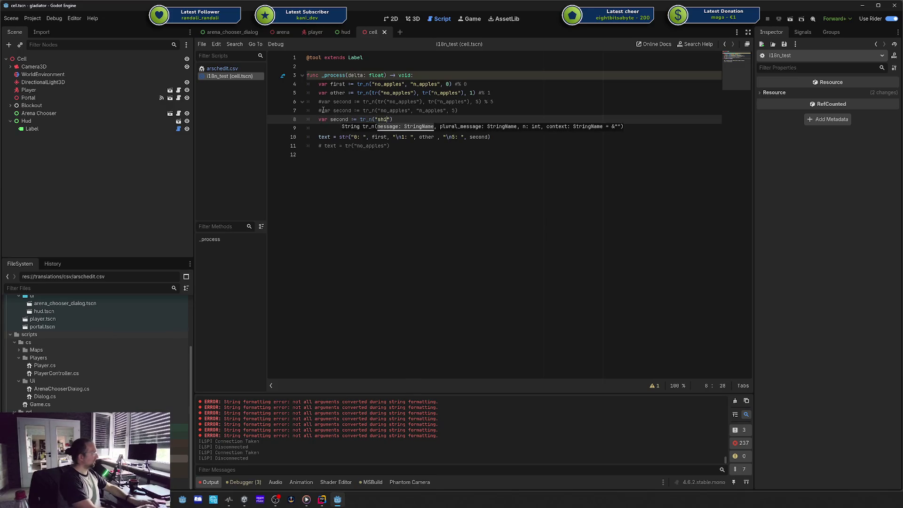
type("ein")
key("BackSpace")
key("BackSpace")
key("BackSpace")
type("nothing")
type("\", \"viel äpf")
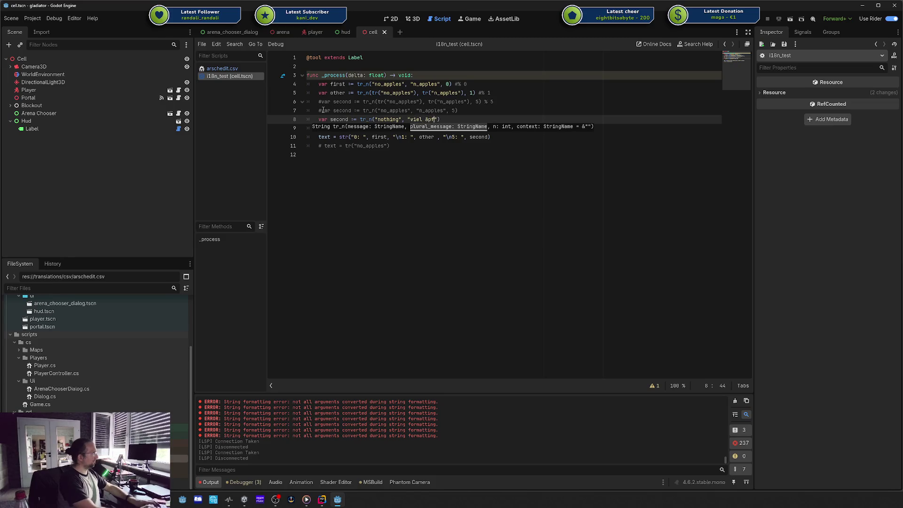
type("el\", 5)")
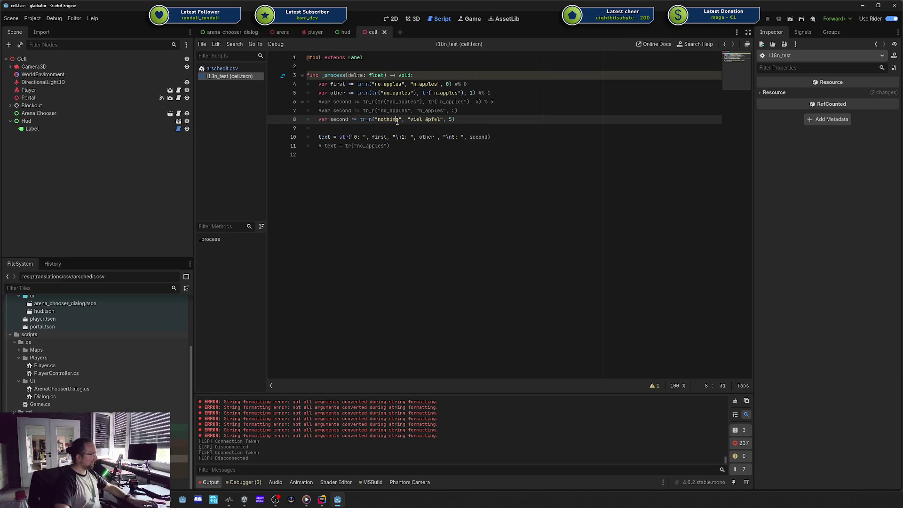
left_click(387, 20)
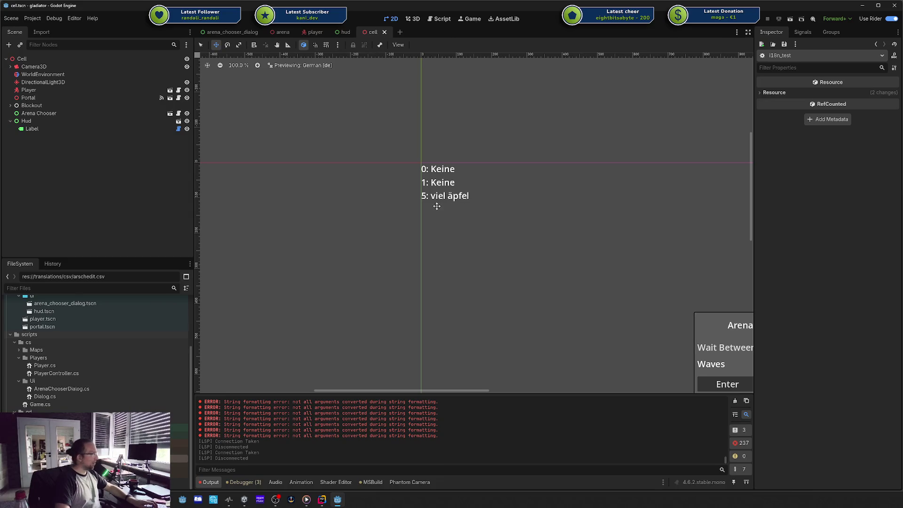
left_click(438, 20)
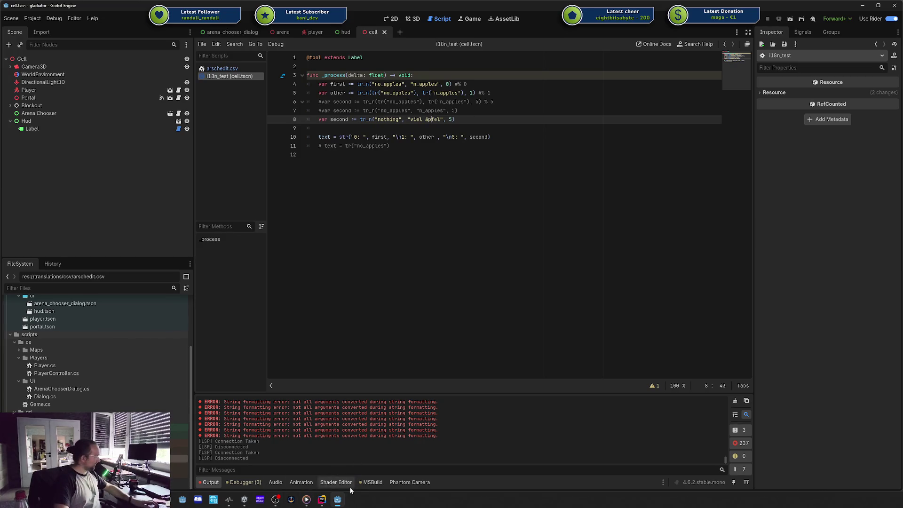
- Read the plural-forms section and its example on the spreadsheet localization docs page
key("alt+Tab")
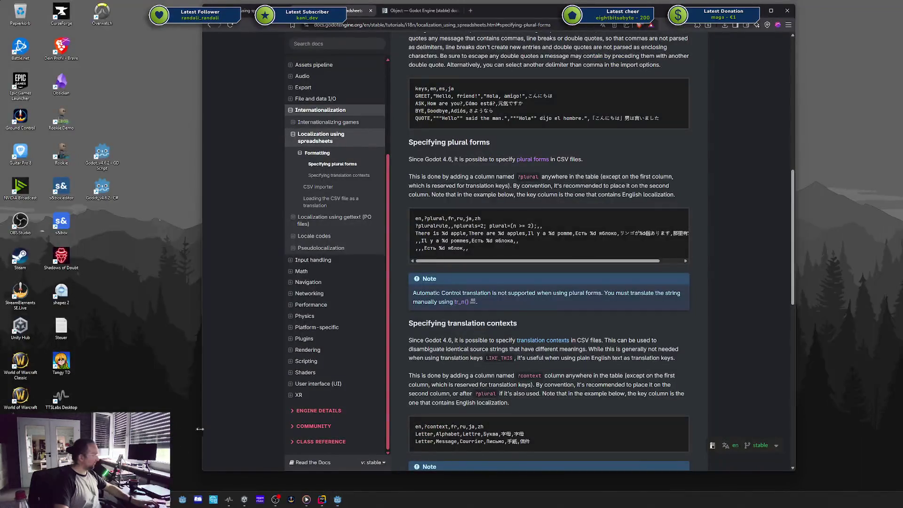
scroll(531, 267, "up", 3)
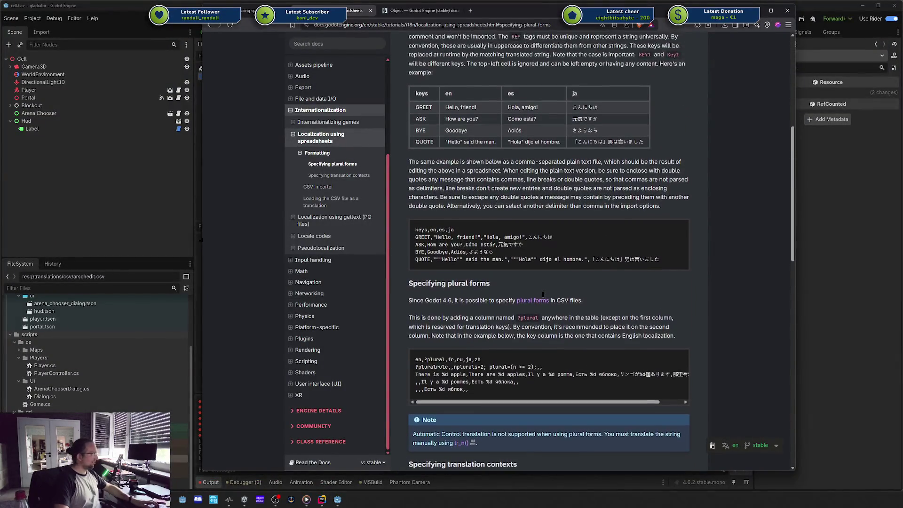
scroll(543, 294, "down", 3)
left_click_drag(411, 209, 676, 254)
left_click(462, 207)
scroll(531, 229, "up", 4)
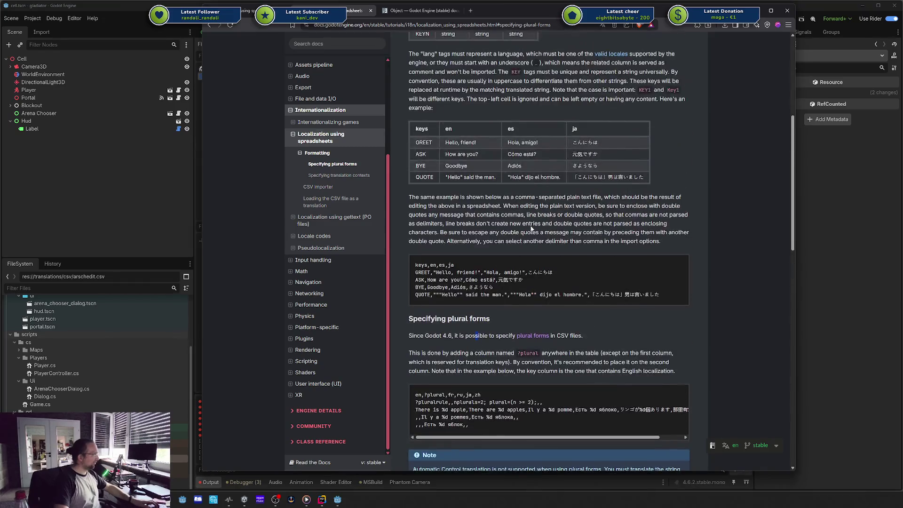
scroll(548, 253, "up", 2)
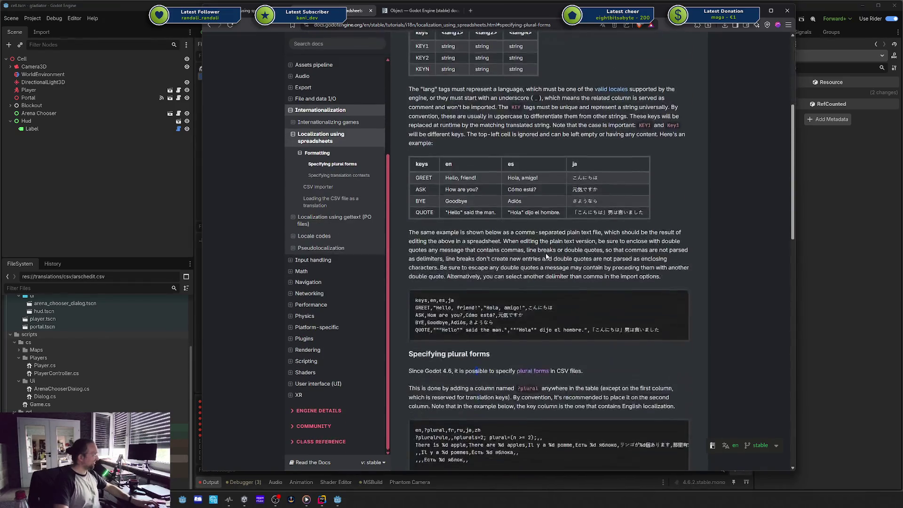
scroll(547, 256, "down", 3)
left_click_drag(523, 320, 437, 288)
left_click(494, 253)
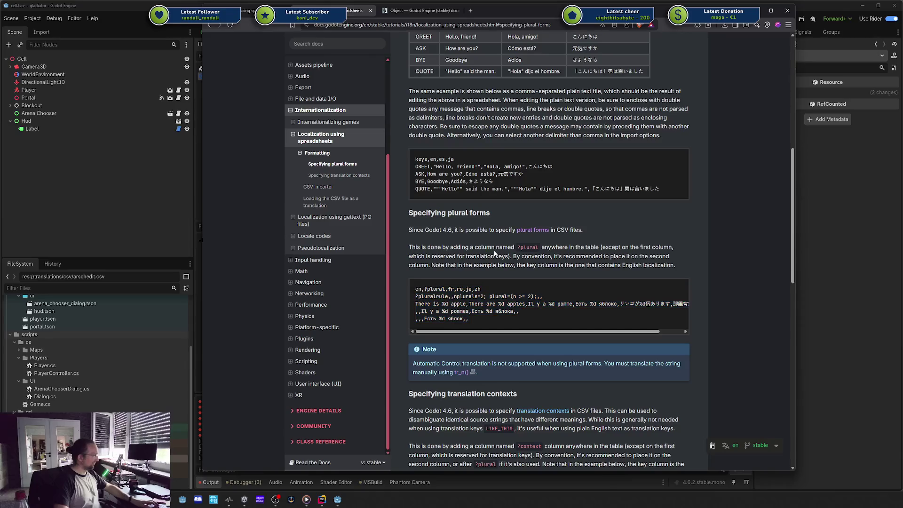
scroll(486, 267, "up", 3)
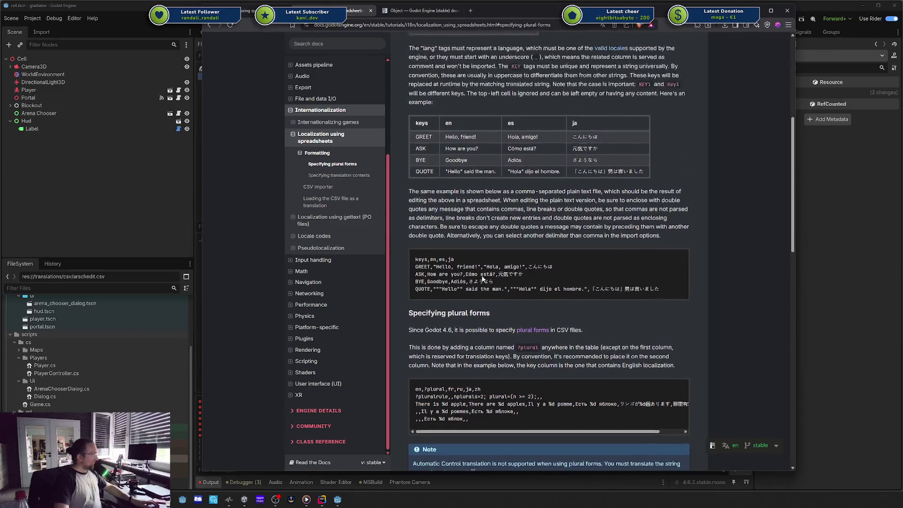
scroll(547, 255, "down", 3)
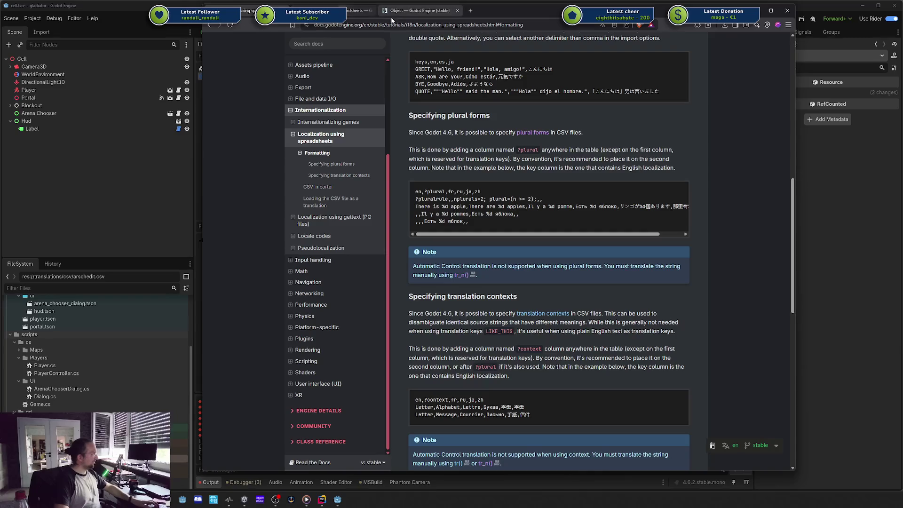
- Glance at the Object.tr_n class reference, then go back to the Internationalizing games page
left_click(414, 11)
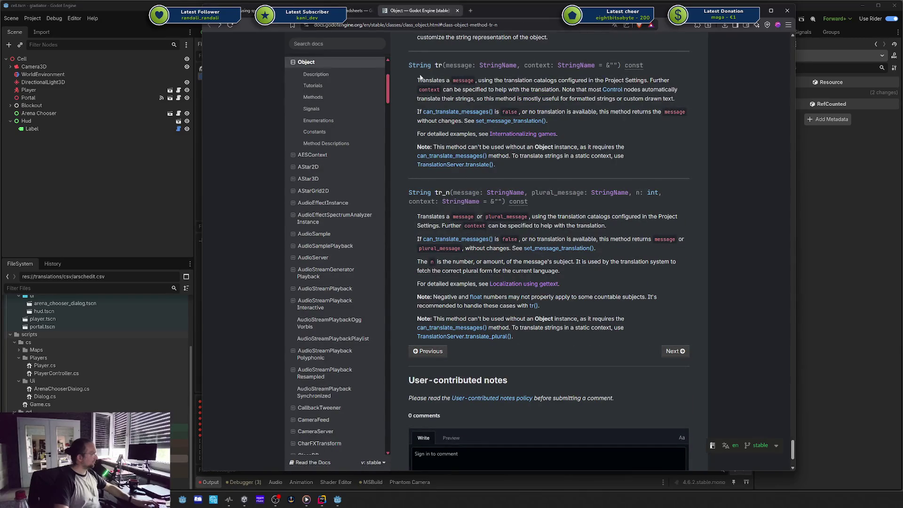
left_click(252, 9)
scroll(426, 167, "up", 10)
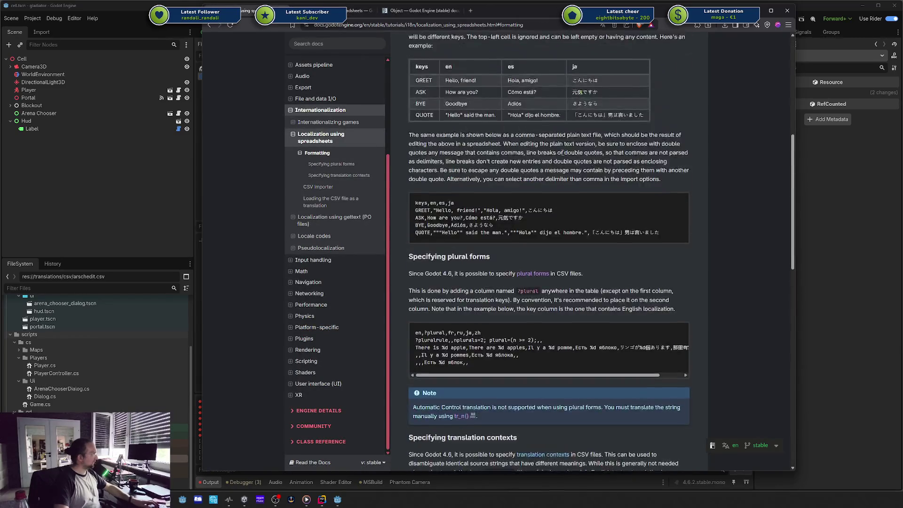
key("alt+Left")
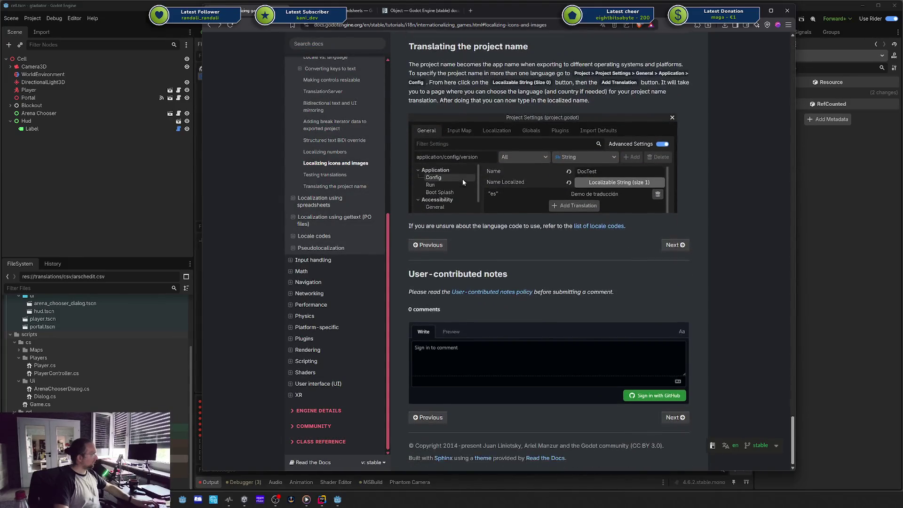
- Read the Pluralization paragraph explaining plural-form rules
scroll(462, 179, "up", 15)
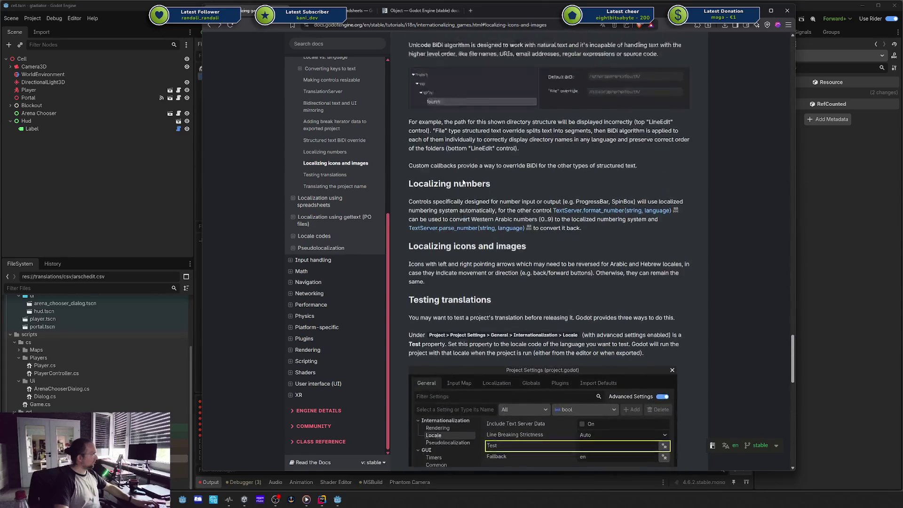
scroll(462, 178, "up", 10)
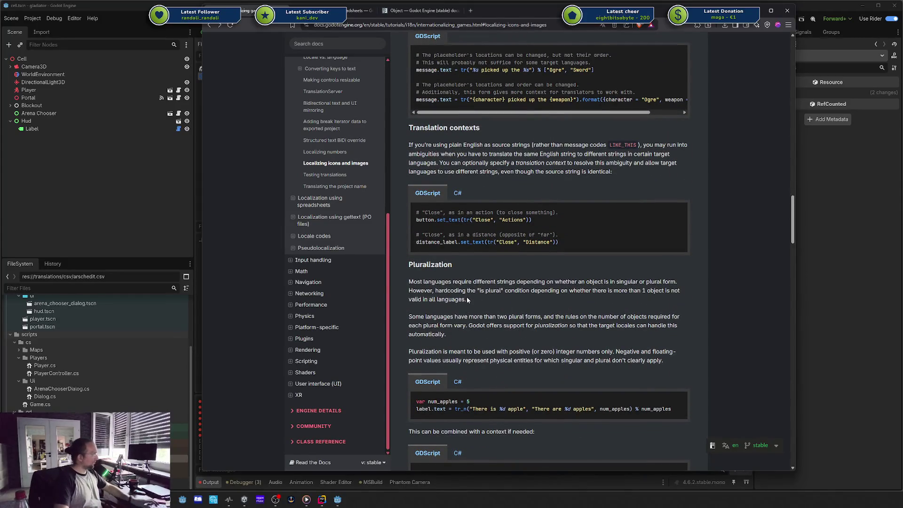
right_click(409, 313)
left_click(418, 298)
scroll(418, 297, "down", 2)
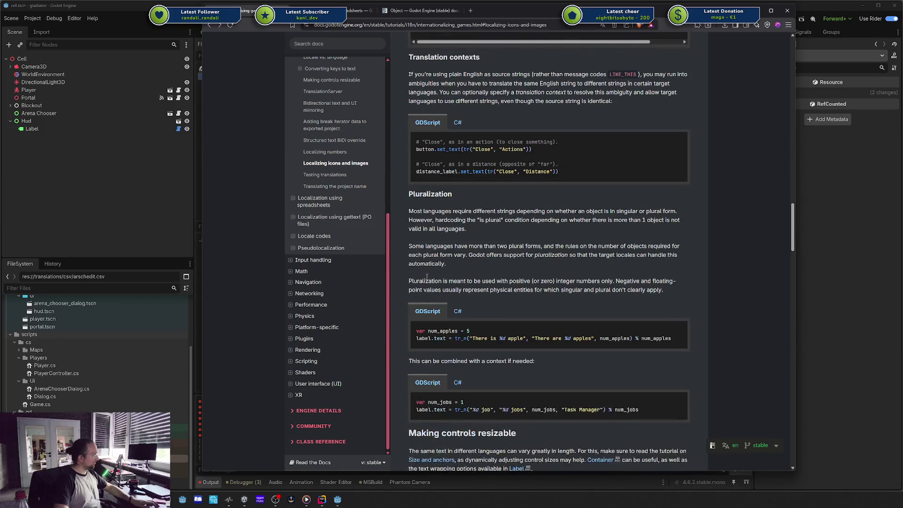
mouse_move(408, 247)
left_mouse_down()
mouse_move(651, 248)
mouse_move(512, 282)
mouse_move(463, 256)
mouse_move(582, 261)
left_mouse_up()
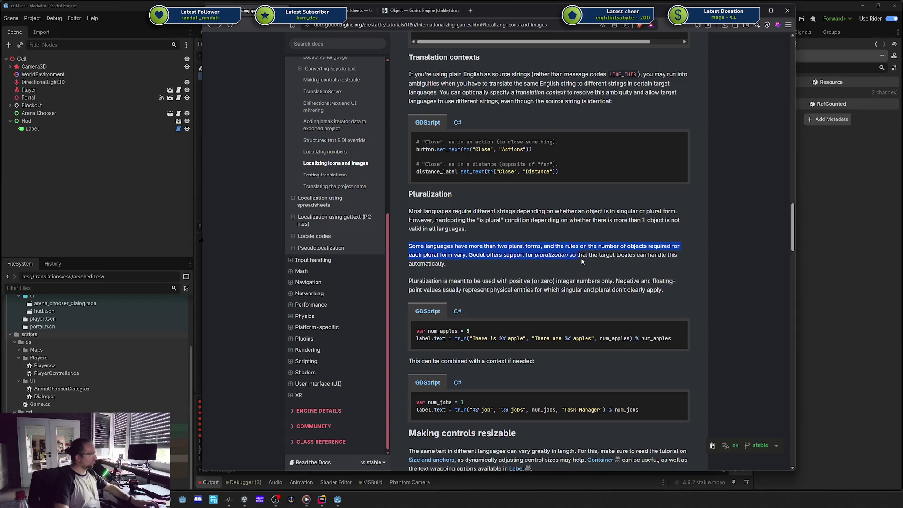
left_click_drag(638, 260, 640, 264)
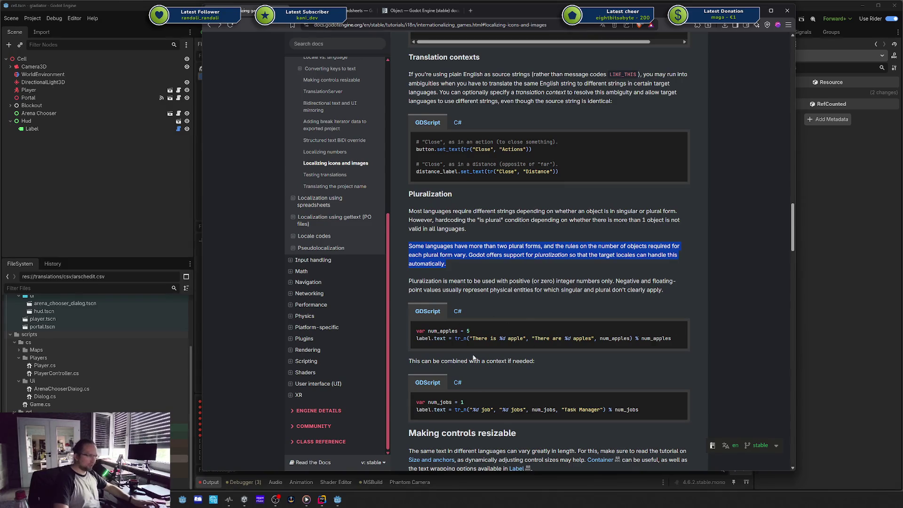
mouse_move(577, 338)
left_mouse_down()
mouse_move(437, 340)
mouse_move(646, 343)
left_mouse_up()
left_click(574, 341)
- Study the tr_n 'There is %d apple' example and the note about non-negative counts
left_click_drag(472, 338, 526, 338)
left_click(519, 336)
left_click_drag(484, 338, 512, 339)
left_click(510, 340)
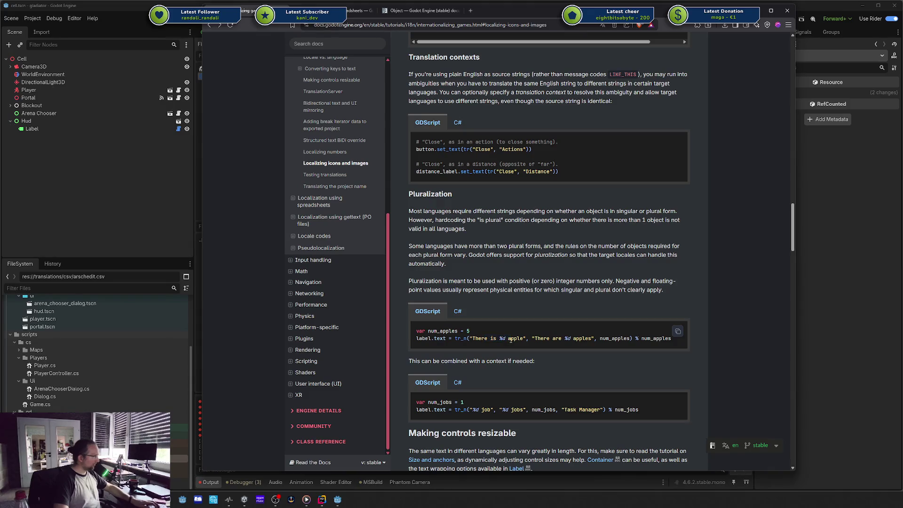
left_click_drag(491, 338, 488, 338)
triple_click(502, 338)
left_click_drag(543, 339, 575, 339)
left_click(547, 343)
double_click(582, 339)
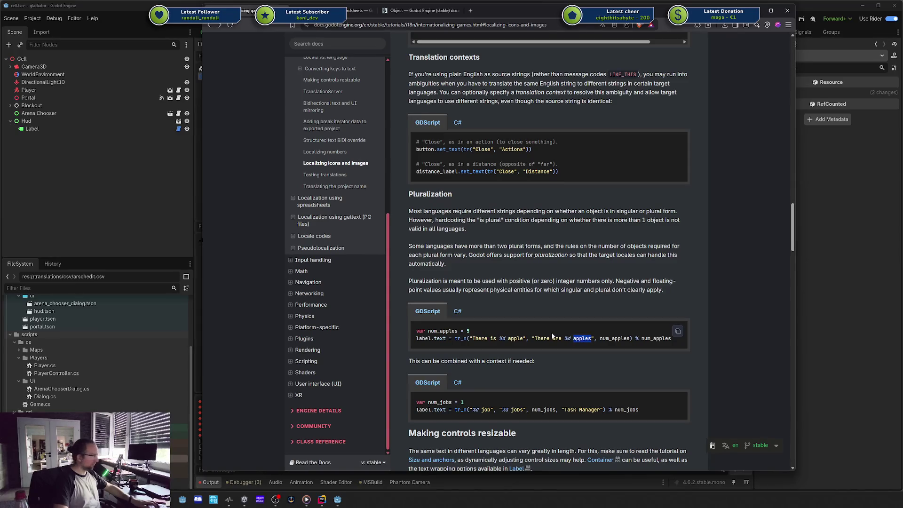
left_click(528, 289)
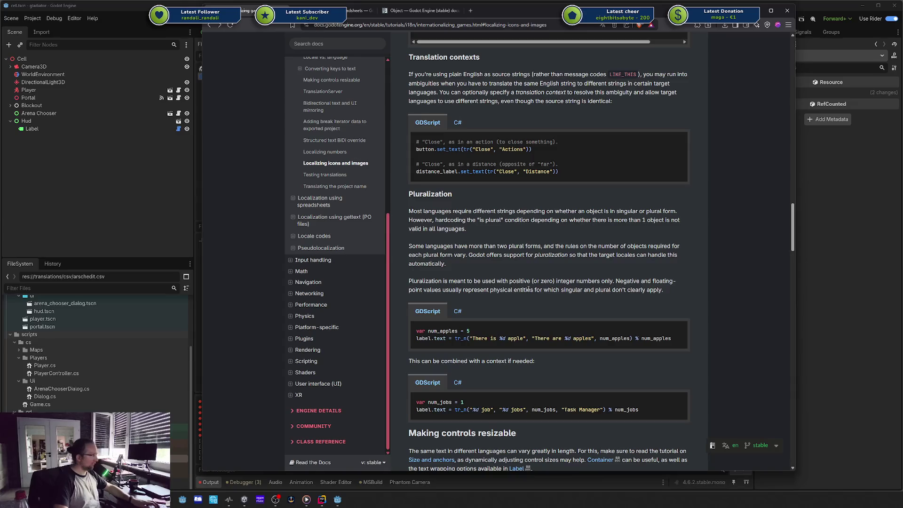
left_click_drag(425, 281, 529, 281)
left_click(544, 281)
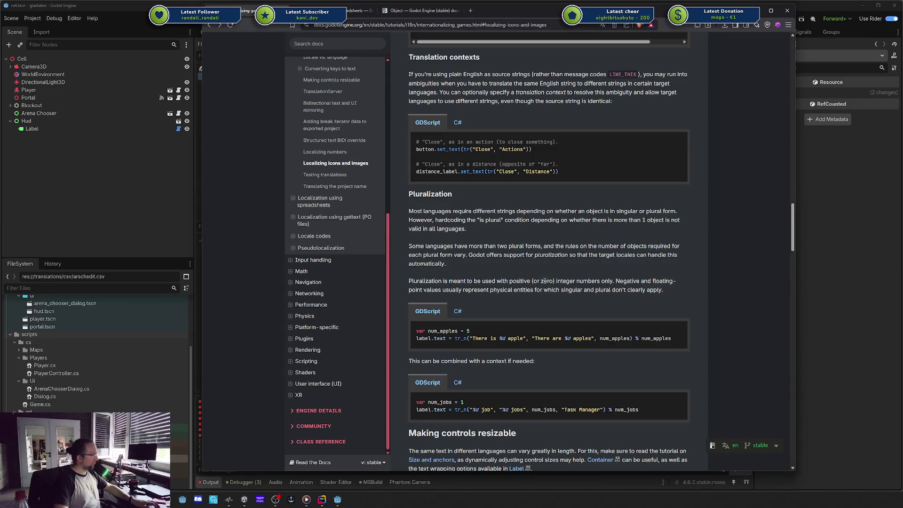
left_click(501, 336)
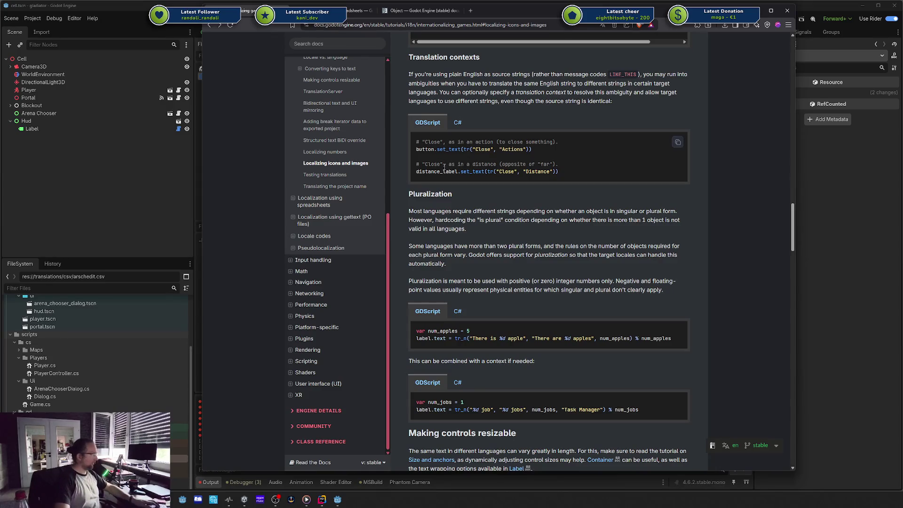
- Scroll through the apples and jobs tr_n examples and open the docs language/version menu
scroll(338, 142, "up", 3)
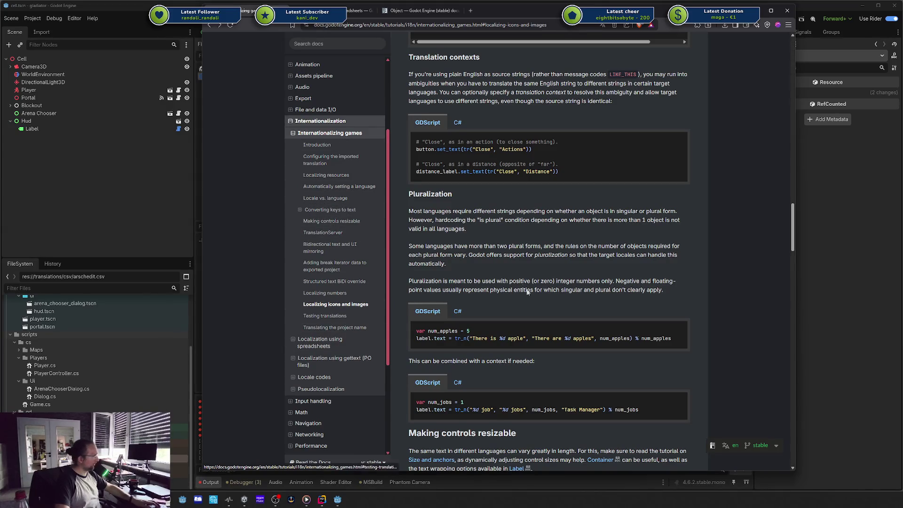
scroll(527, 292, "down", 3)
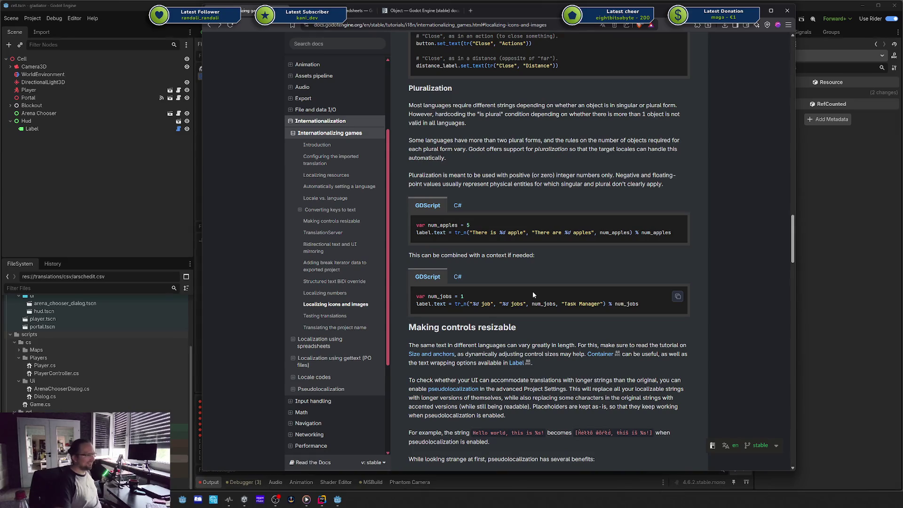
scroll(533, 294, "down", 3)
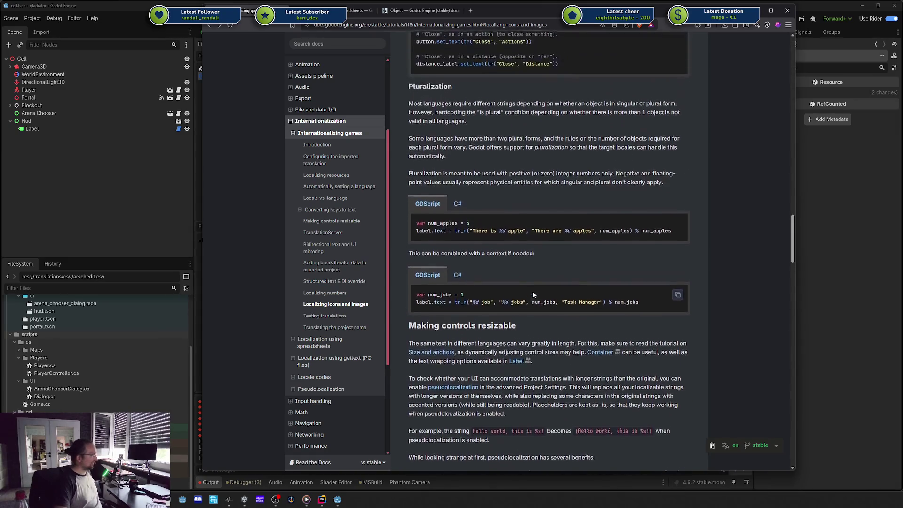
scroll(532, 292, "up", 5)
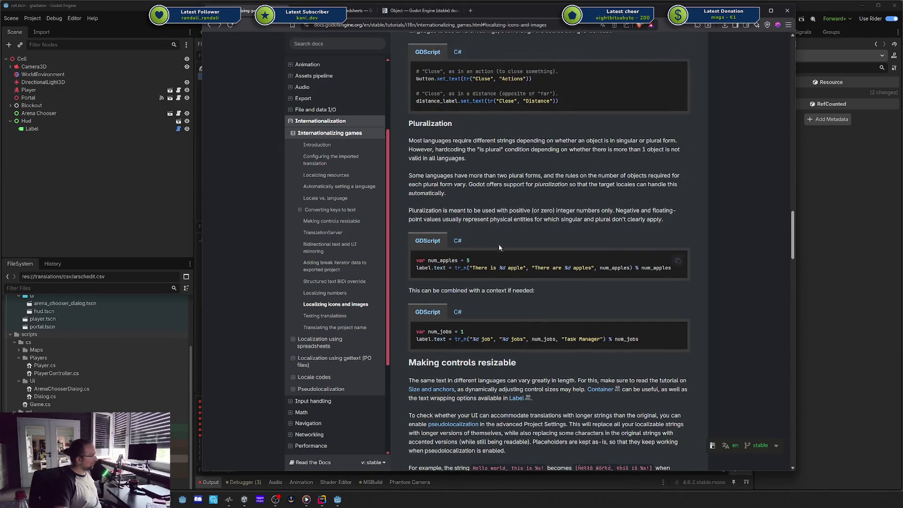
scroll(537, 231, "up", 15)
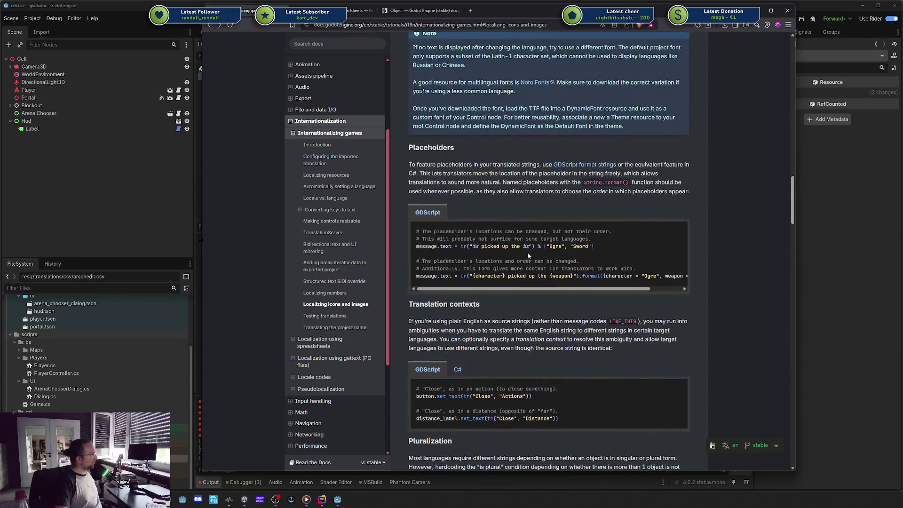
scroll(528, 254, "down", 4)
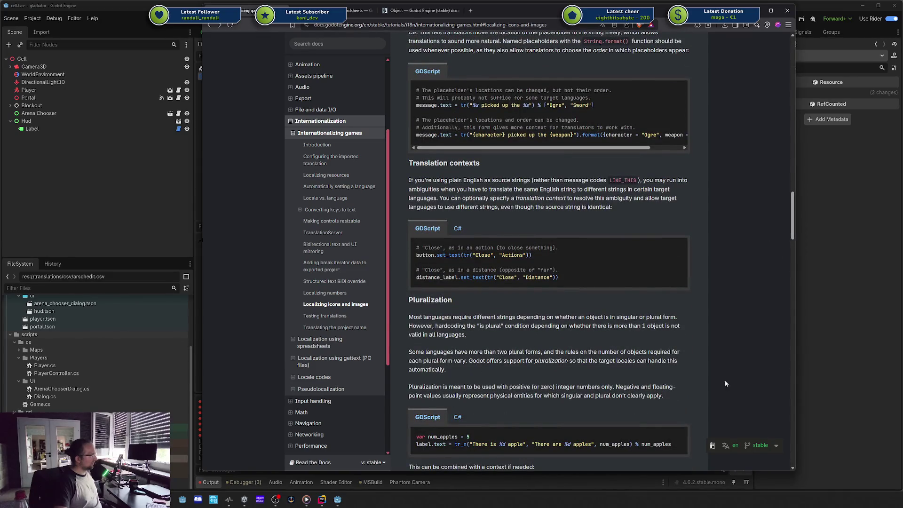
left_click(735, 444)
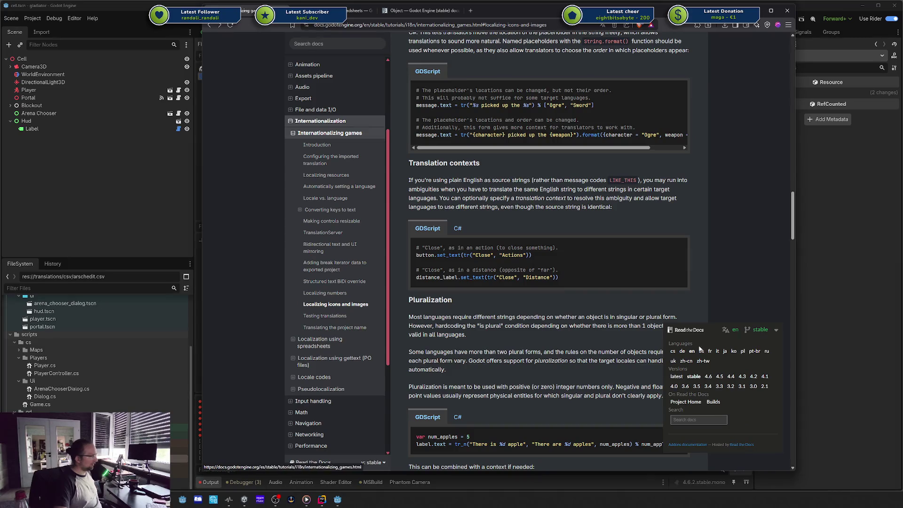
- Switch the page to German ('de') to read Pluralbildung, then switch it back to 'en'
left_click(683, 352)
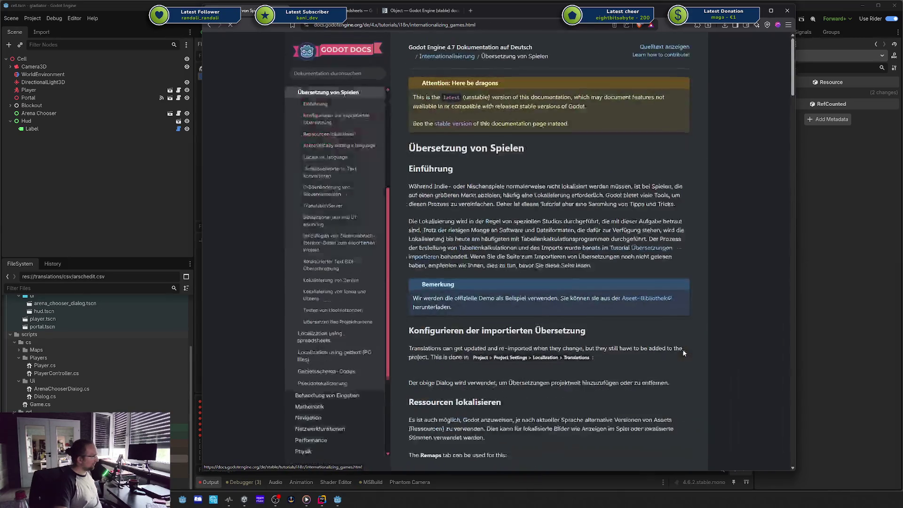
scroll(641, 299, "down", 8)
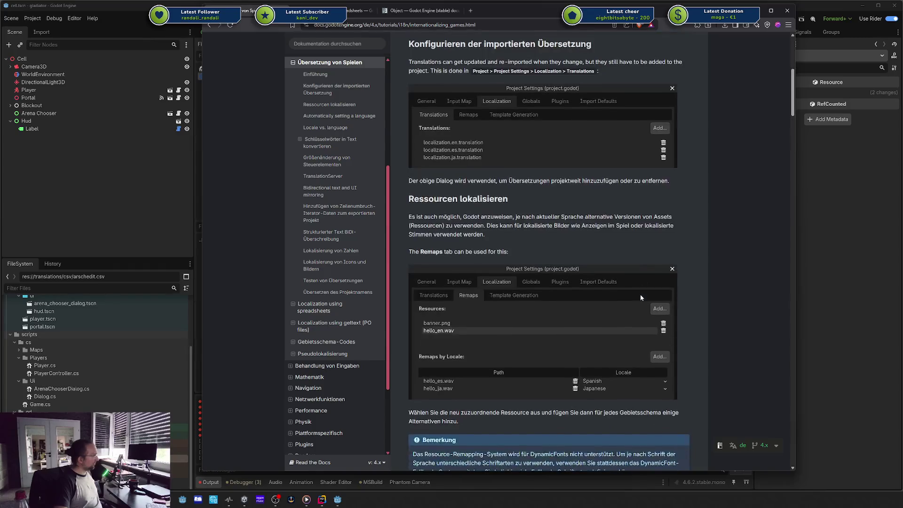
scroll(641, 298, "down", 5)
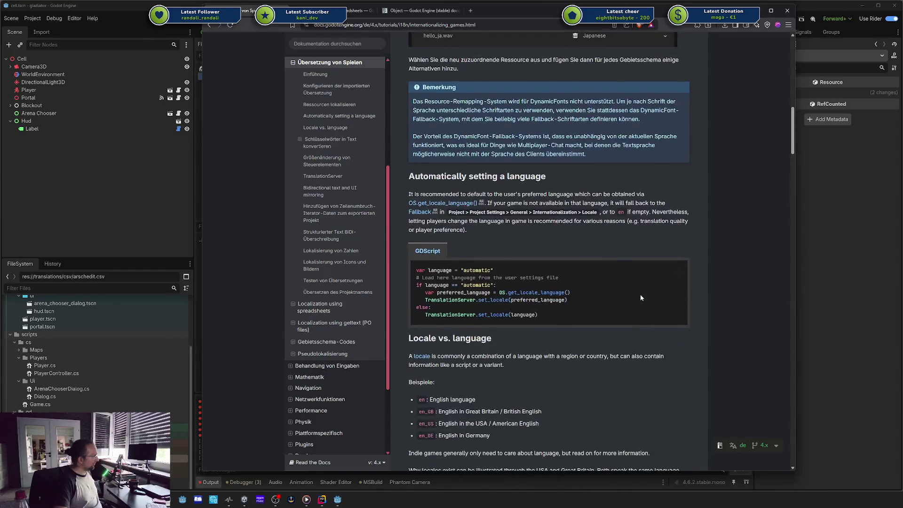
scroll(641, 297, "down", 14)
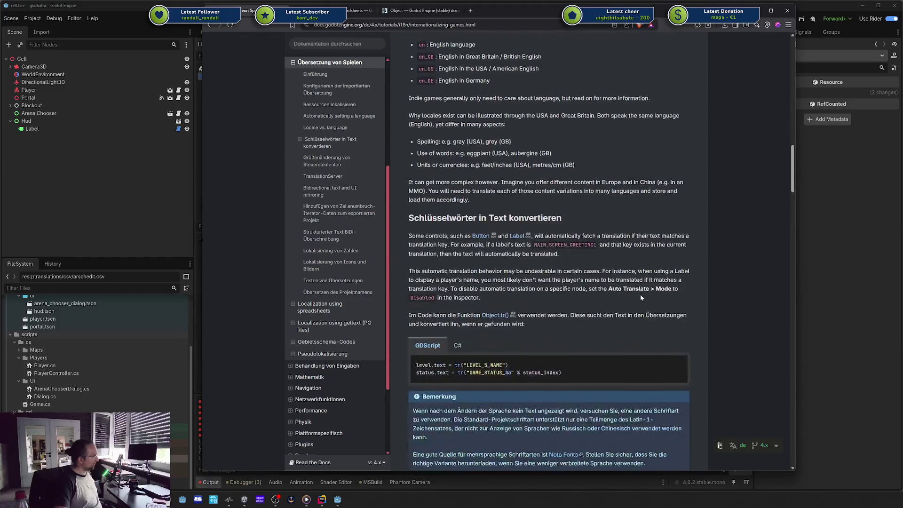
scroll(640, 298, "down", 3)
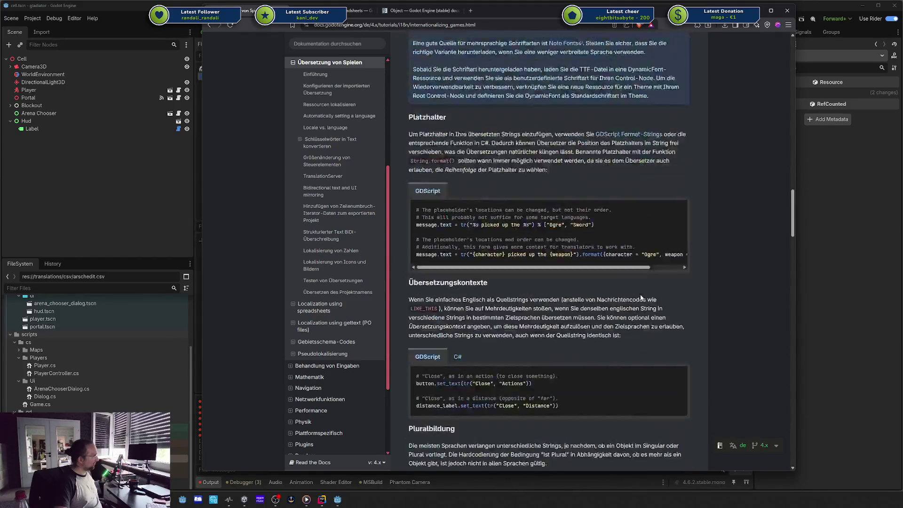
scroll(640, 298, "up", 1)
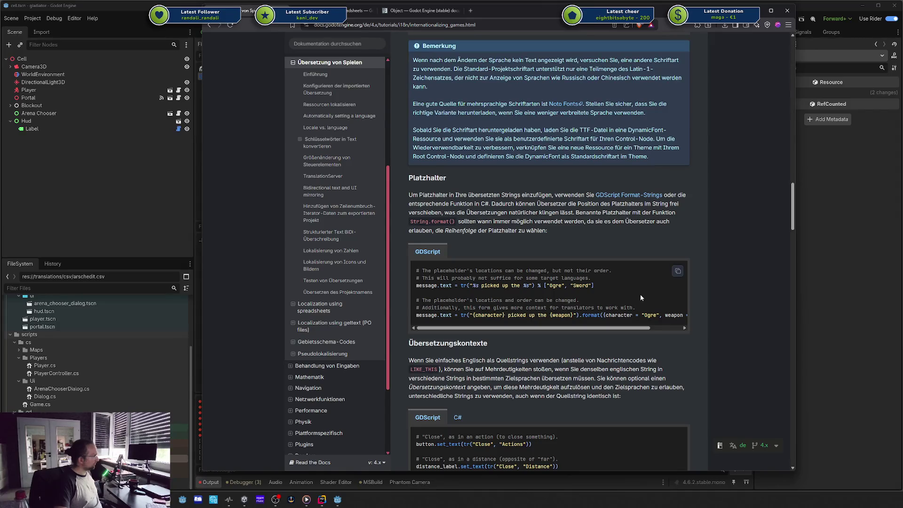
scroll(640, 297, "down", 6)
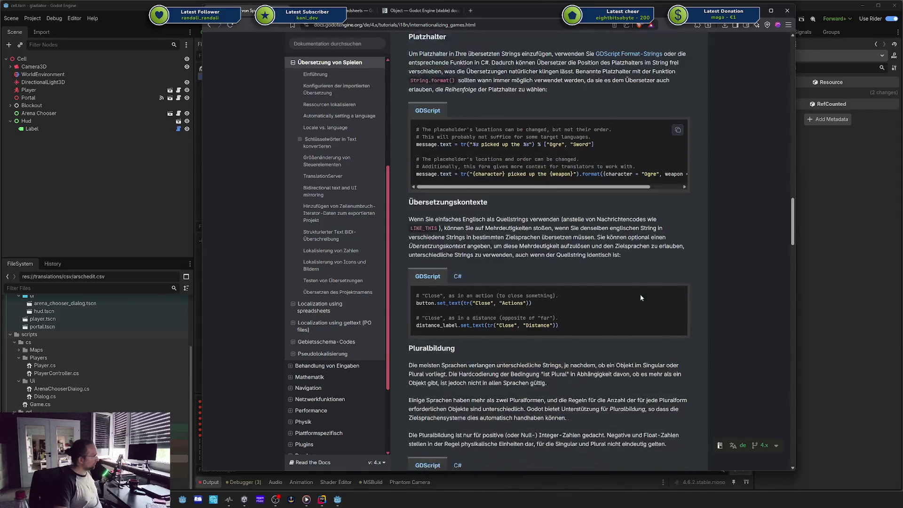
scroll(640, 295, "down", 1)
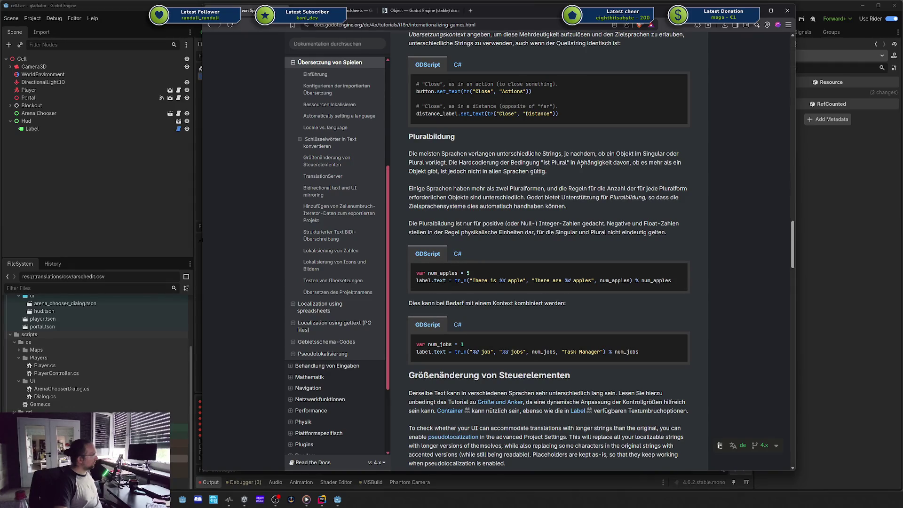
left_click(742, 447)
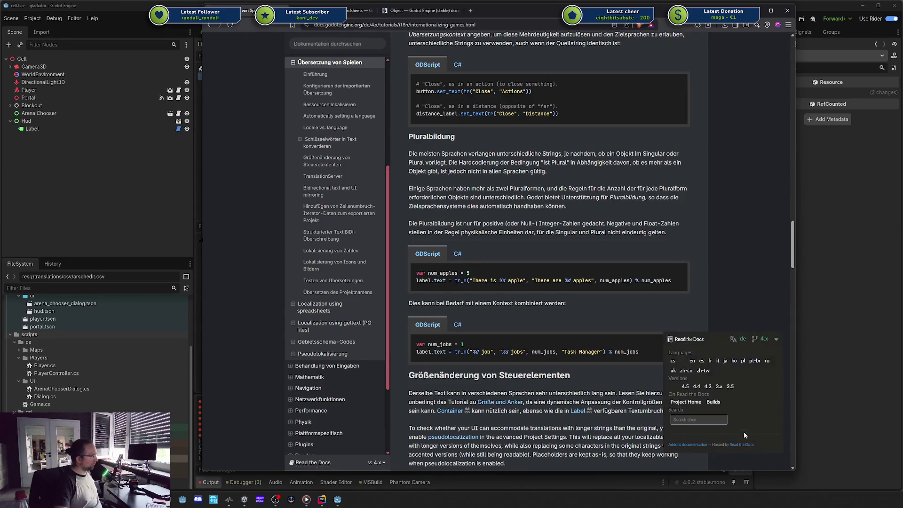
left_click(691, 362)
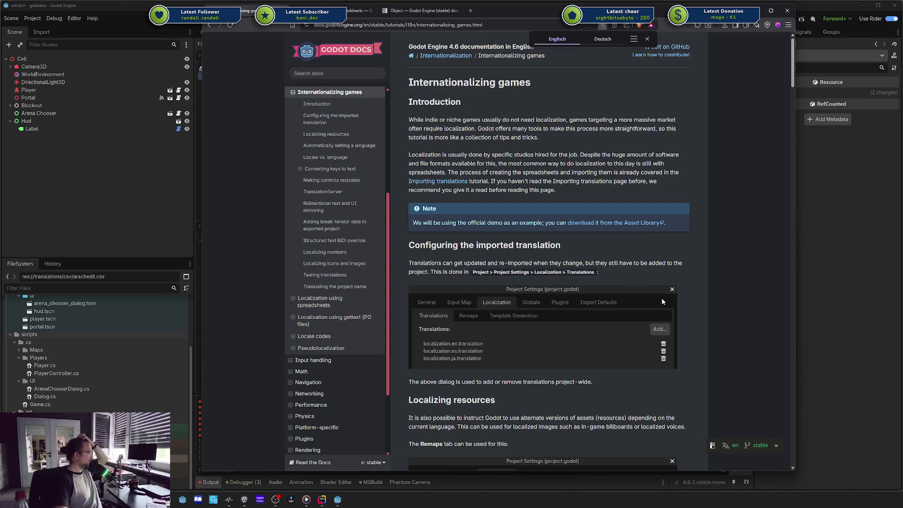
- Scroll the docs to the Locale vs. language section and highlight the en_DE example
scroll(662, 300, "down", 3)
scroll(662, 301, "down", 6)
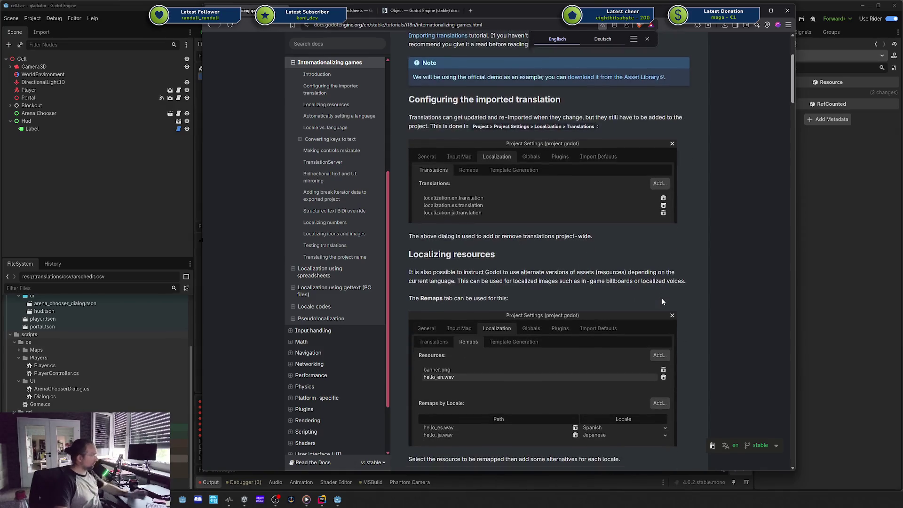
scroll(662, 301, "down", 20)
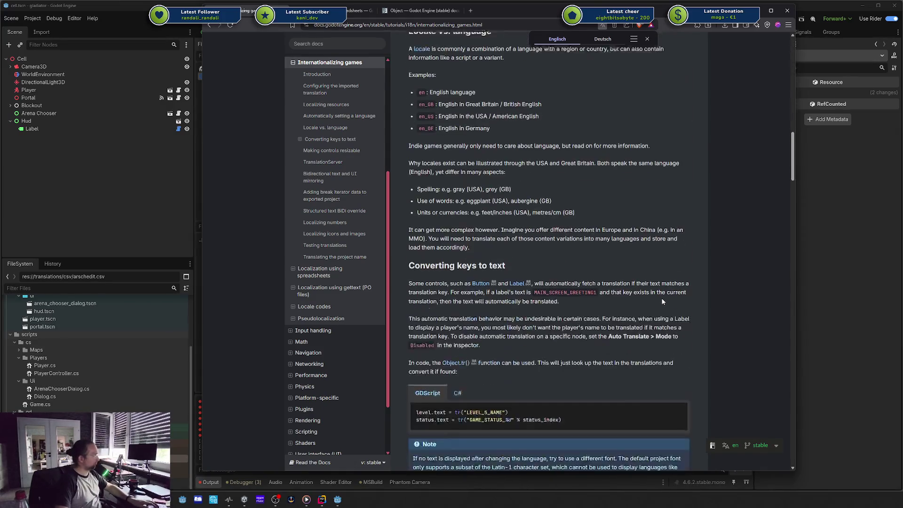
scroll(662, 302, "up", 3)
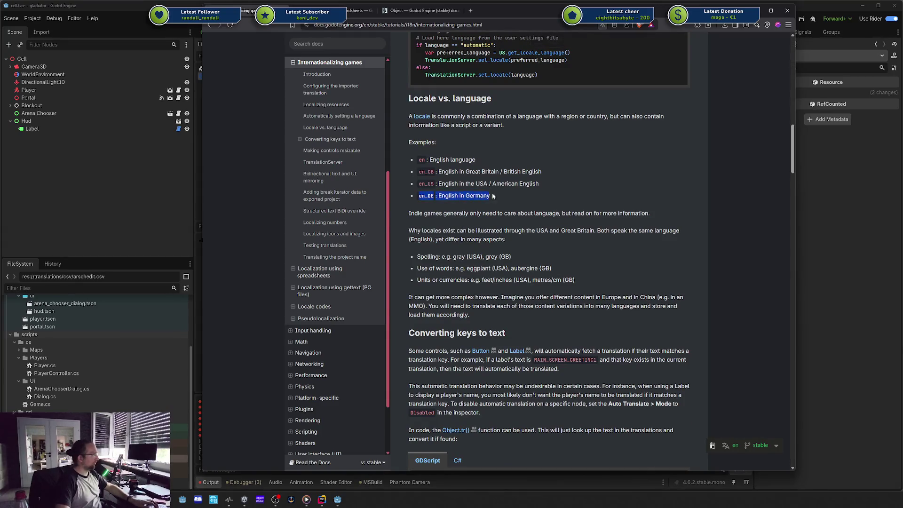
mouse_move(490, 196)
left_mouse_down()
mouse_move(425, 196)
mouse_move(501, 194)
mouse_move(398, 197)
mouse_move(512, 194)
left_mouse_up()
left_click(511, 194)
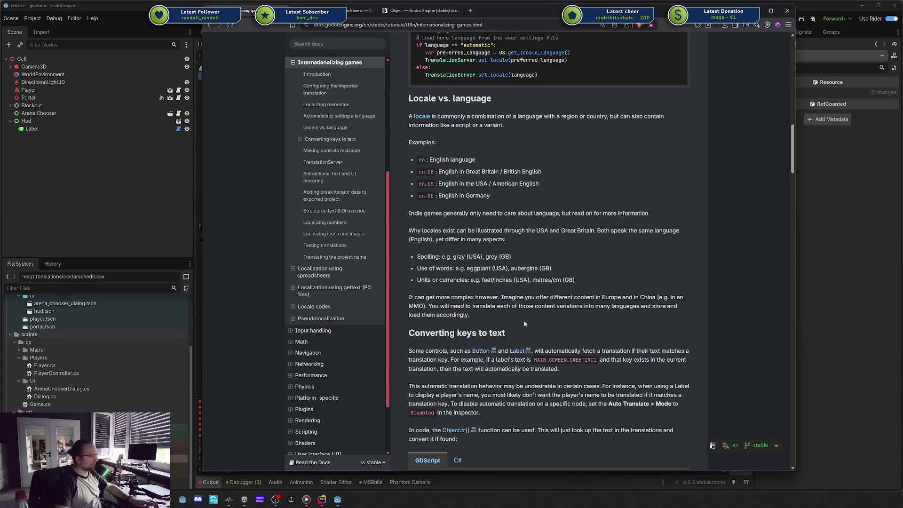
- Try an in-page search, cancel it, and scroll back through the locale code section
key("ctrl+f")
key("Escape")
scroll(570, 204, "up", 1)
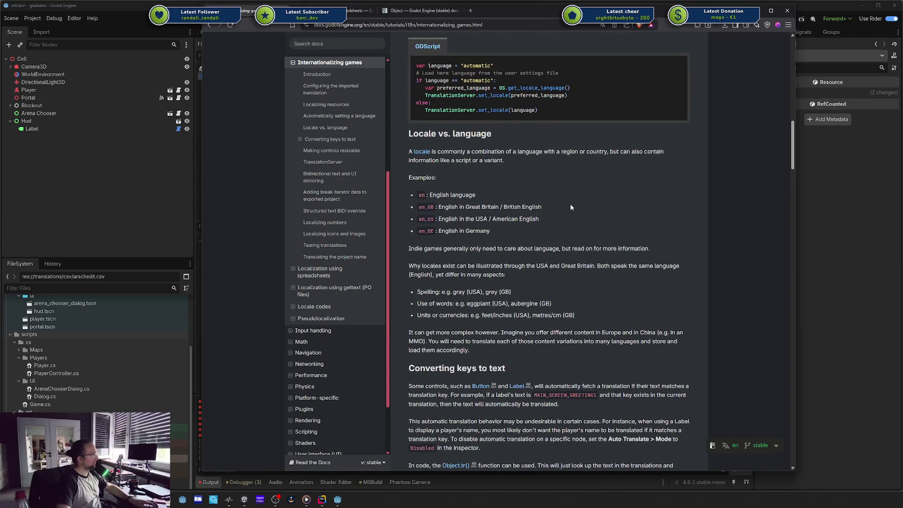
scroll(571, 207, "up", 3)
scroll(571, 207, "down", 9)
scroll(570, 207, "down", 3)
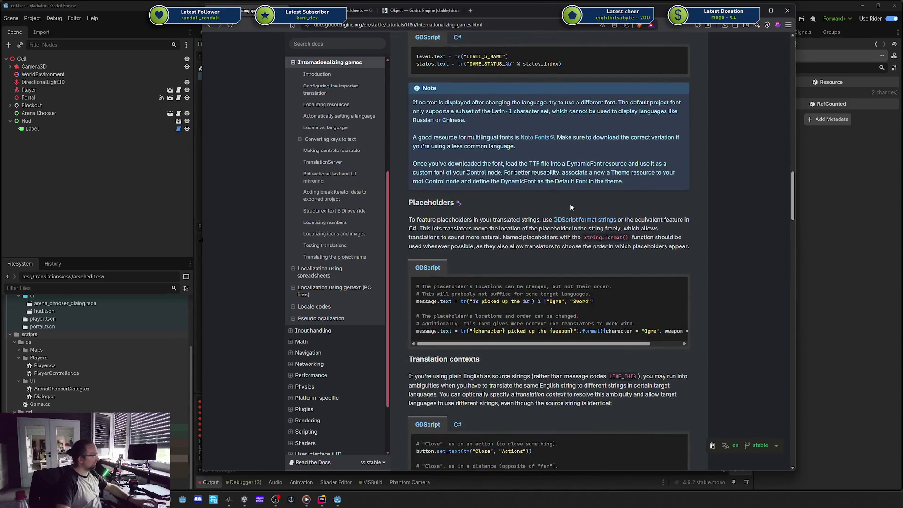
scroll(570, 203, "up", 1)
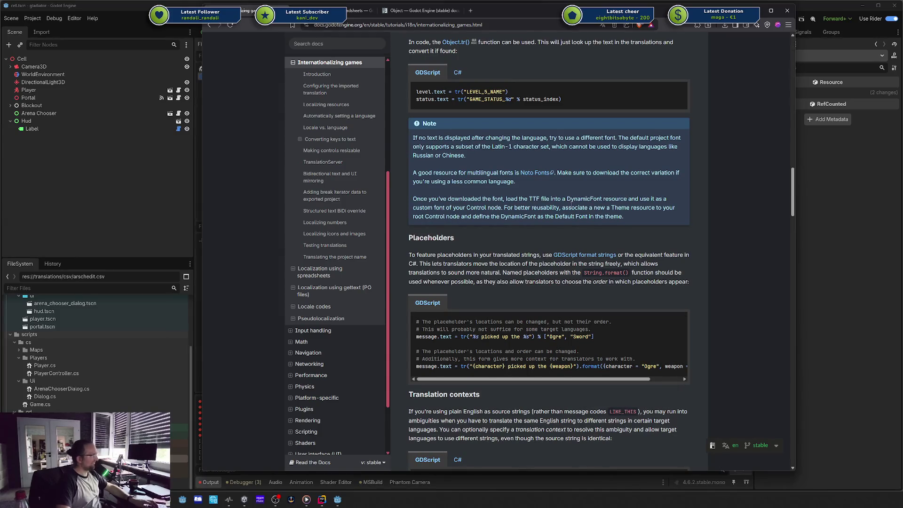
scroll(570, 203, "up", 2)
scroll(570, 204, "up", 2)
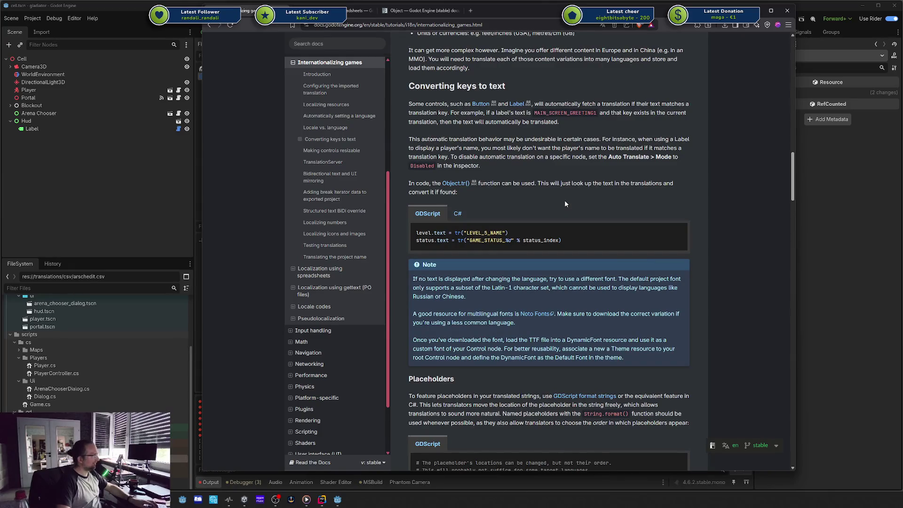
scroll(565, 203, "down", 8)
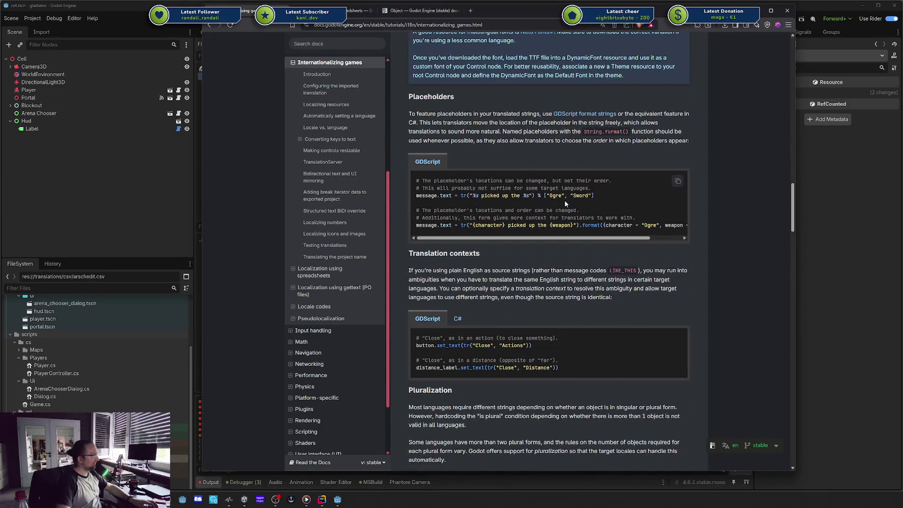
scroll(564, 200, "down", 3)
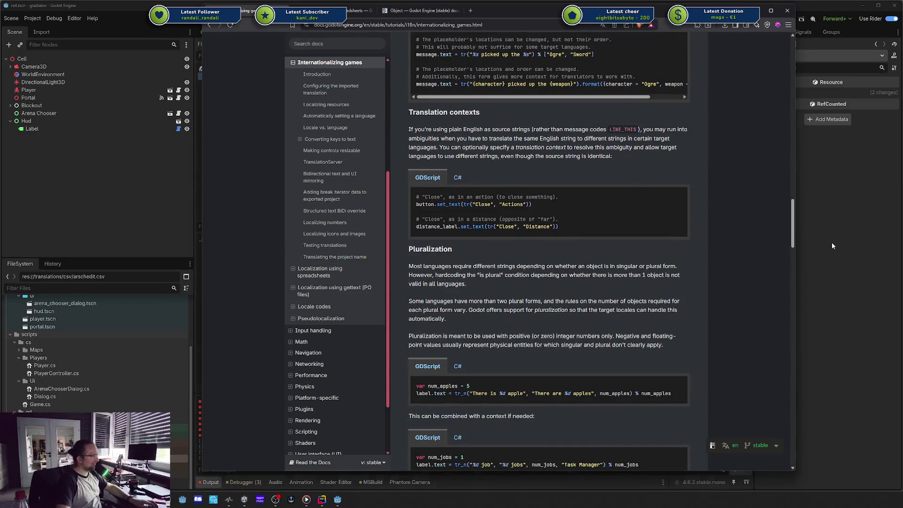
- Return to the Godot script and select äpfel in line 8's tr_n call
left_click(832, 244)
mouse_move(330, 118)
left_mouse_down()
mouse_move(461, 127)
mouse_move(475, 116)
left_mouse_up()
left_click(474, 119)
double_click(432, 119)
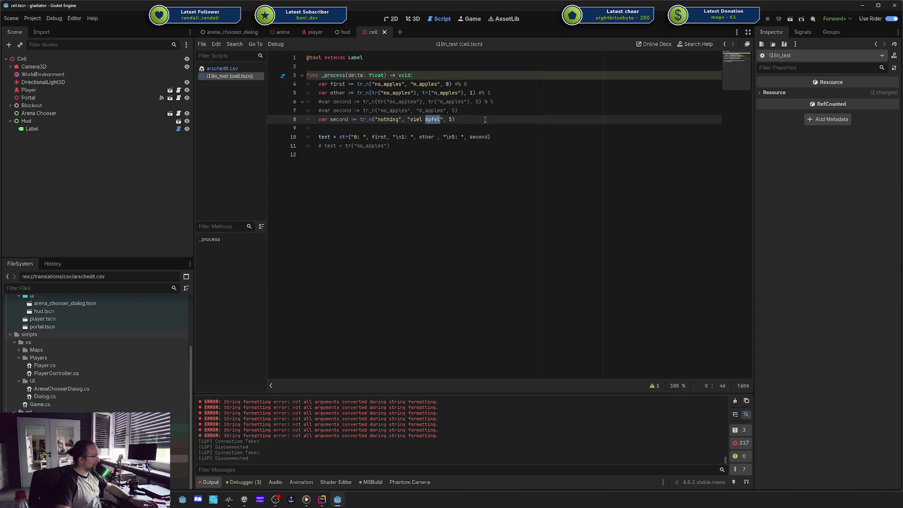
- Select the no_apples key on line 7 and the n_apples key on line 6 to inspect them
left_click(367, 110)
double_click(398, 110)
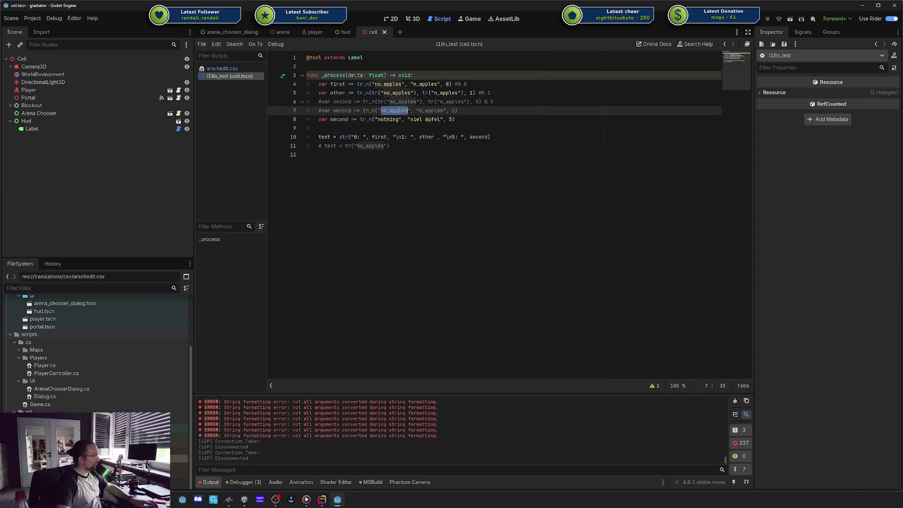
left_click(451, 102)
double_click(451, 101)
left_click(468, 101)
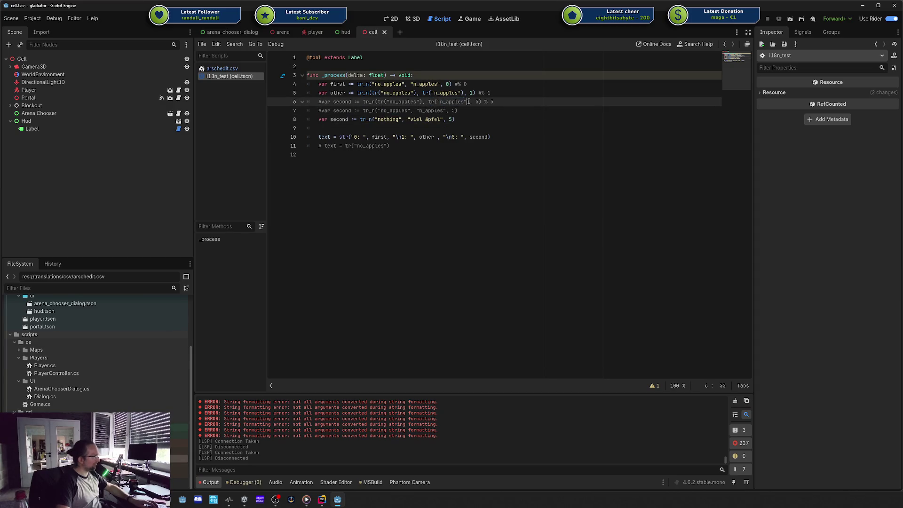
double_click(455, 101)
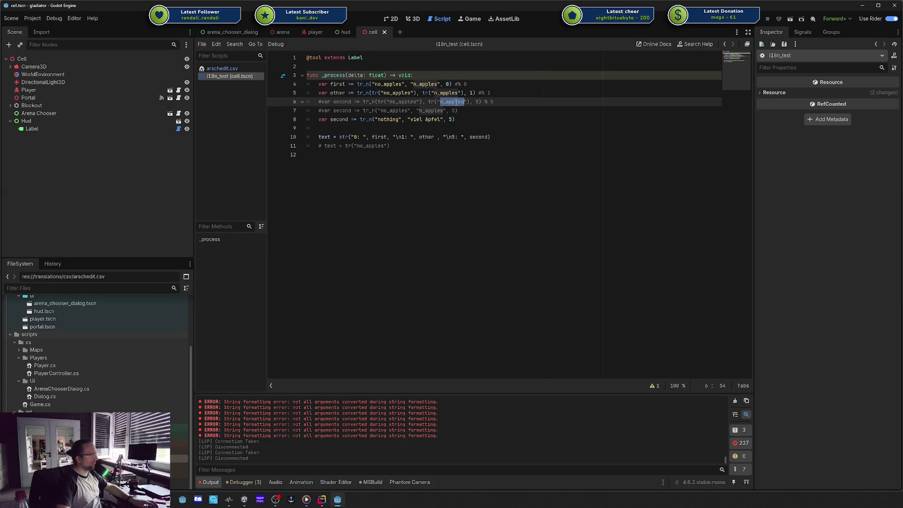
left_click(453, 75)
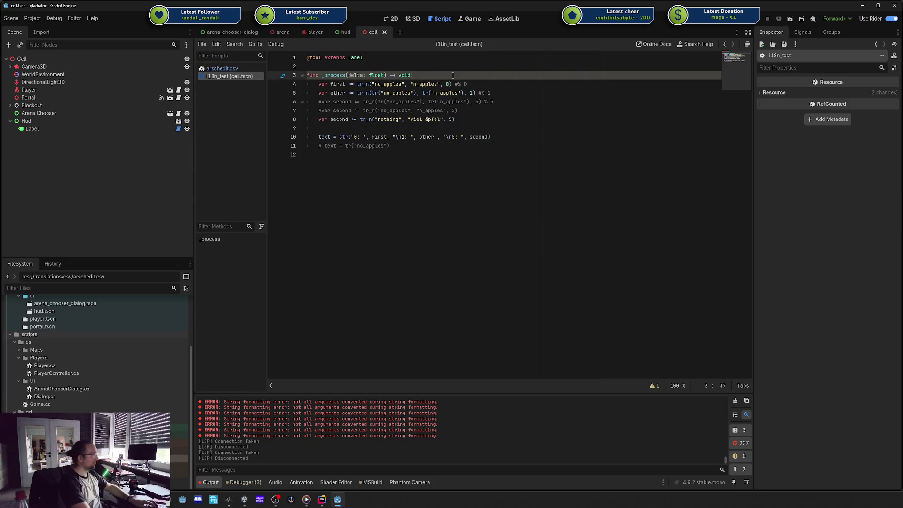
key("Up")
key("Return")
key("Return")
key("Up")
type("@export ")
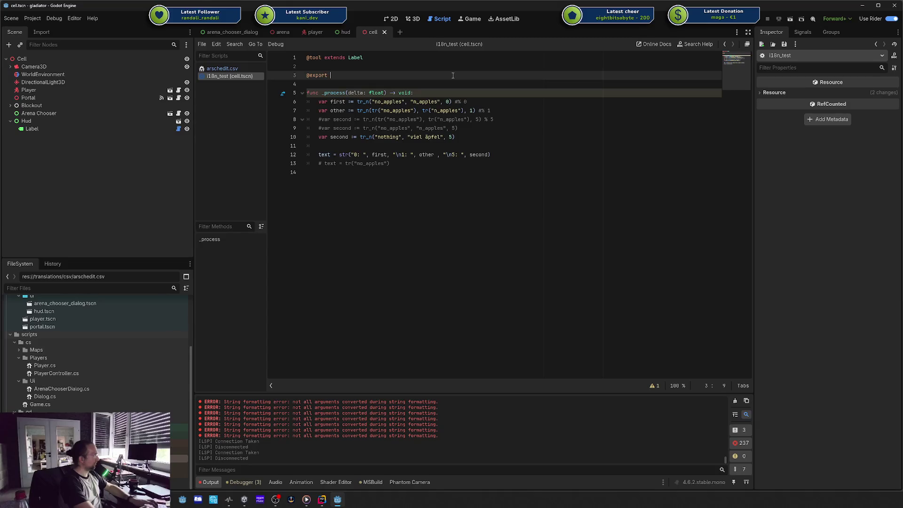
type("var foo")
type(": StringNam")
type("e")
- Save, set the Label's Foo property to an empty name, then delete the foo export line
key("ctrl+s")
left_click(151, 130)
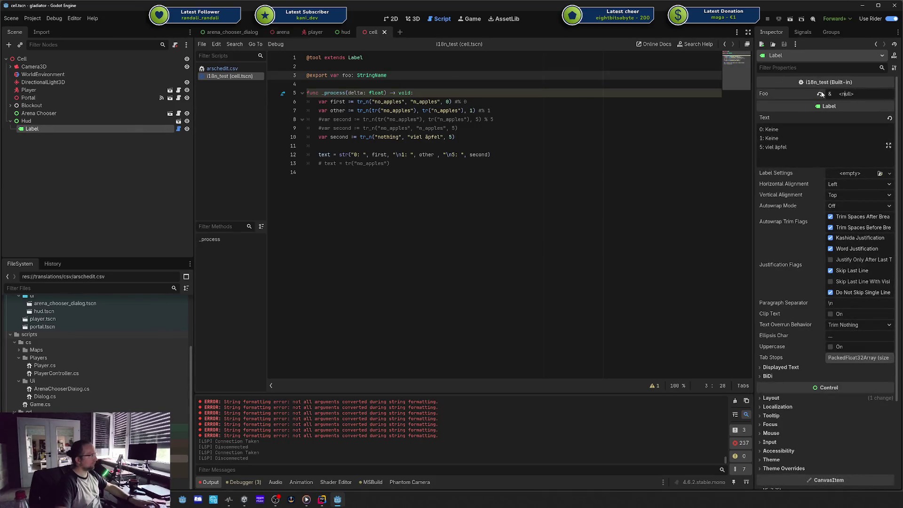
left_click(839, 93)
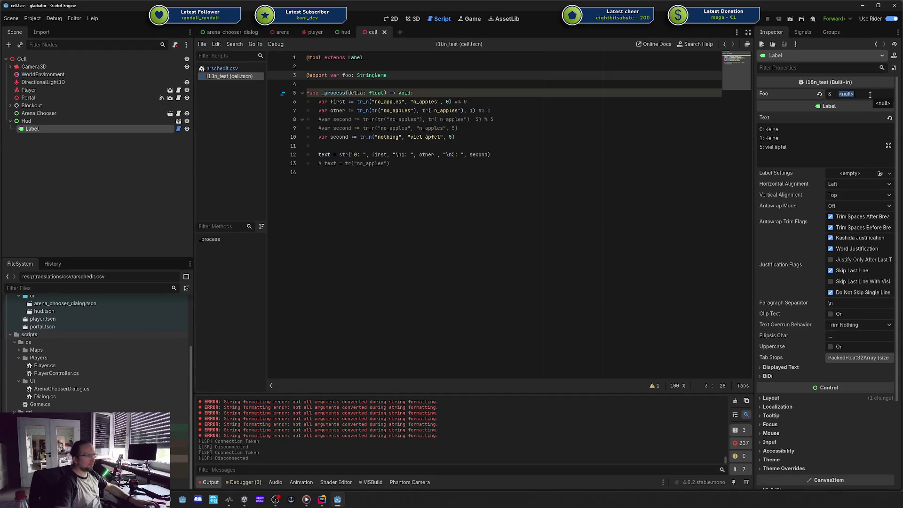
left_click(795, 95)
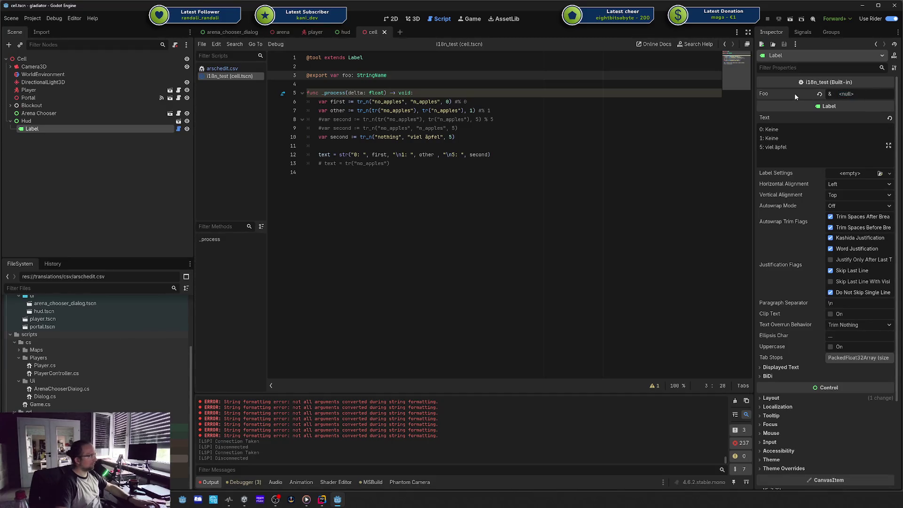
left_click(849, 94)
key("BackSpace")
key("Return")
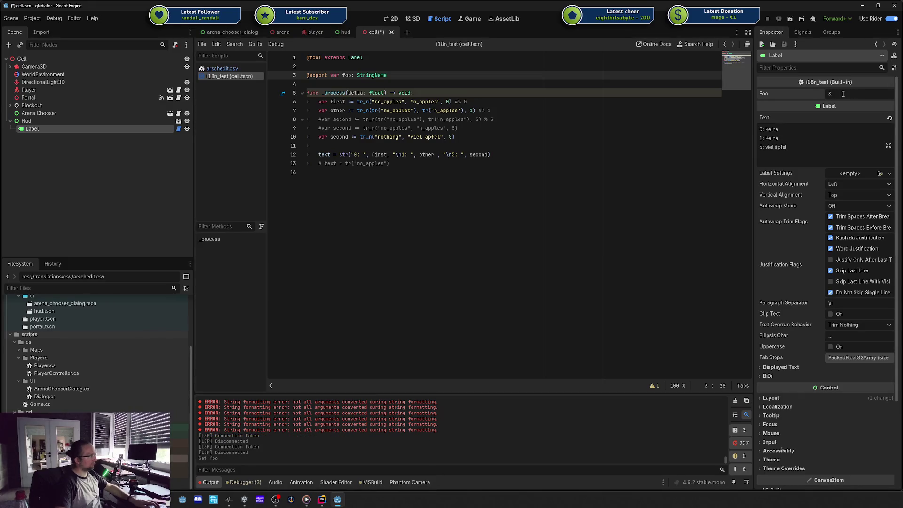
triple_click(431, 76)
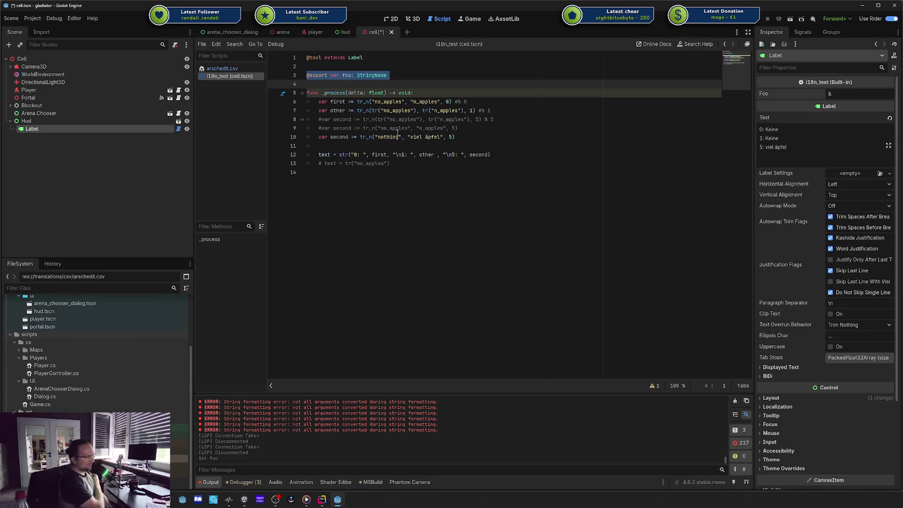
key("BackSpace")
key("BackSpace")
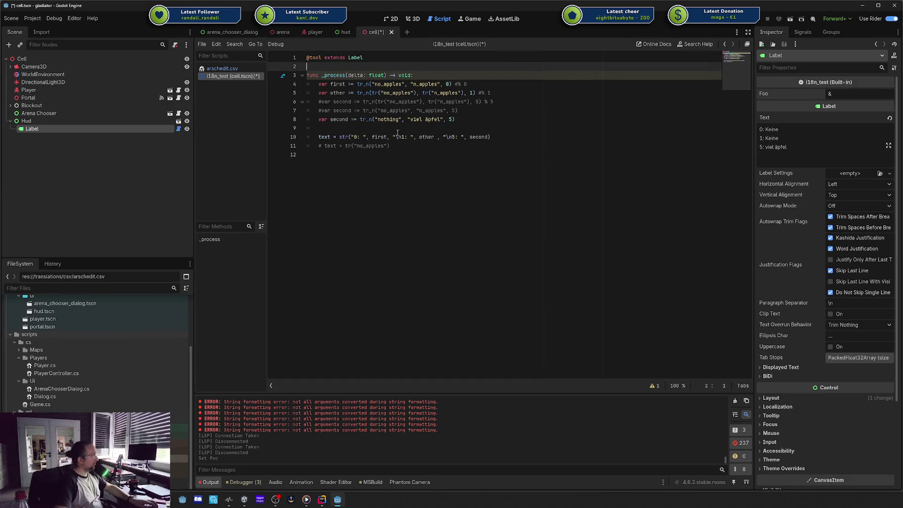
- Comment out the viel äpfel line and uncomment the no_apples / n_apples tr_n line
left_click(386, 110)
key("Down")
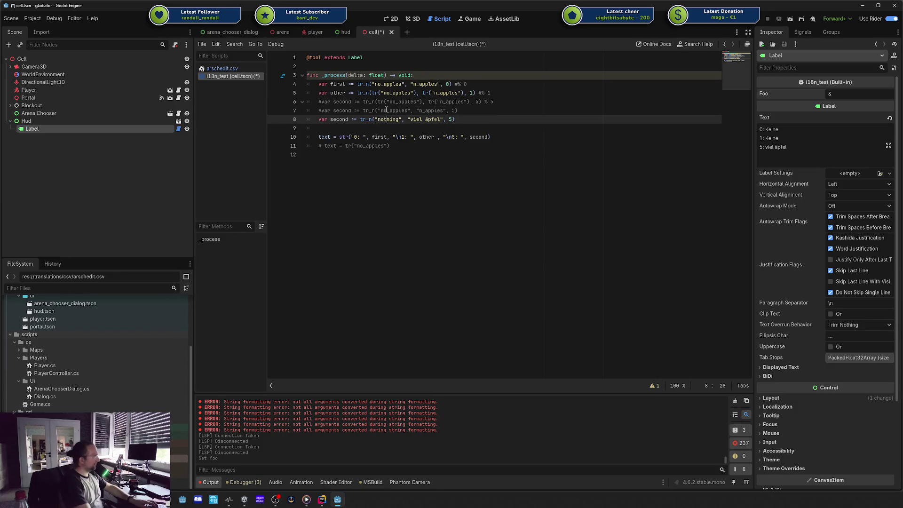
key("ctrl+k")
key("Up")
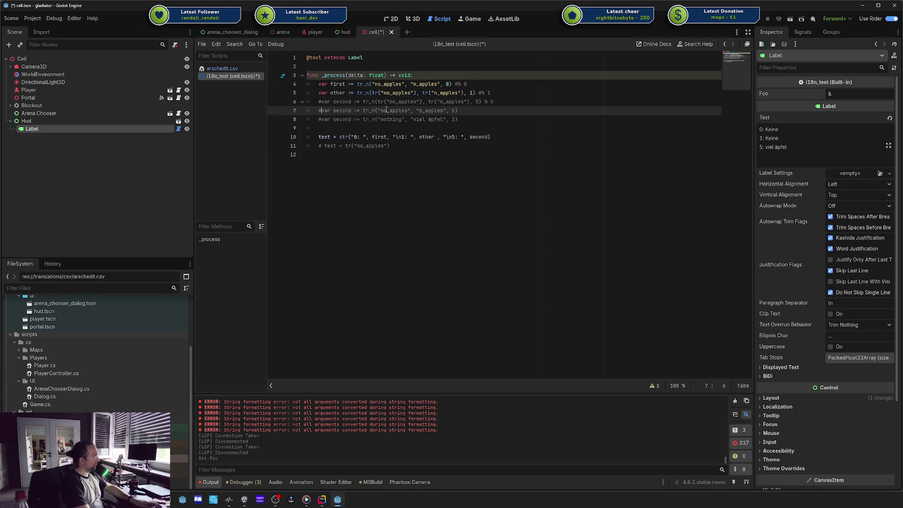
key("ctrl+k")
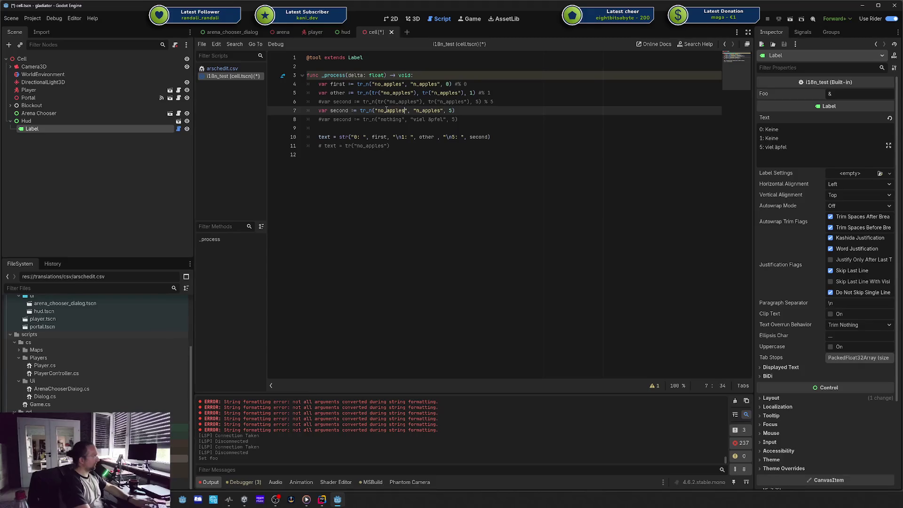
- Wrap both no_apples and n_apples keys in StringName(...) and save the script
key("Left")
type("StringName(")
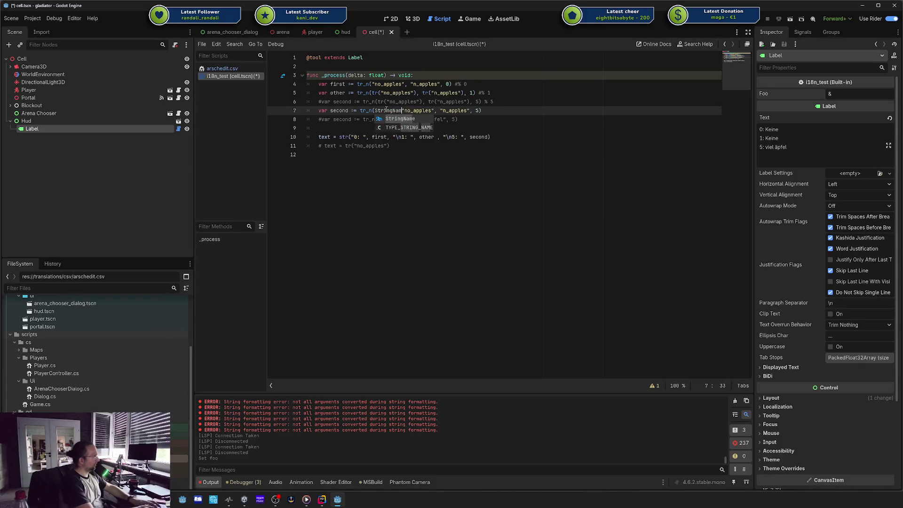
key("ctrl+Right")
key("ctrl+Right")
key("ctrl+Left")
key("ctrl+Left")
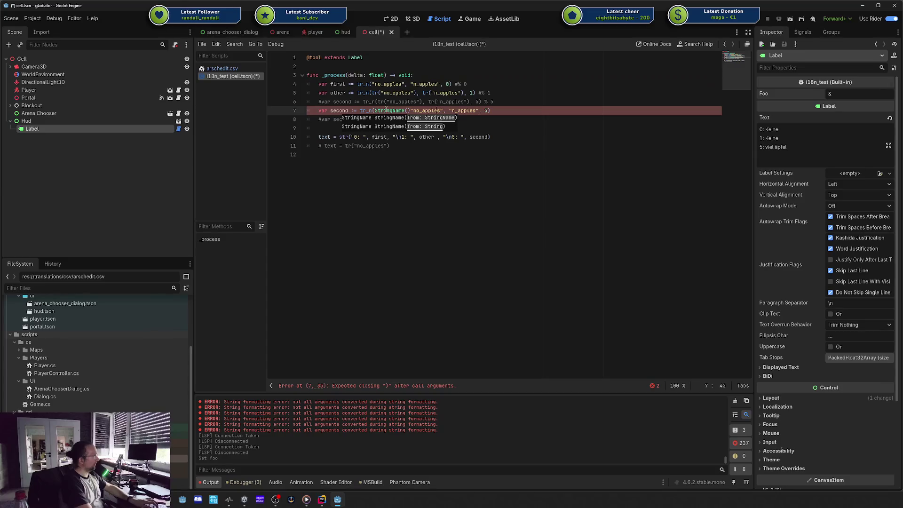
key("Delete")
key("ctrl+Right")
key("ctrl+Right")
type(")")
key("Right")
key("Right")
type("StringName(")
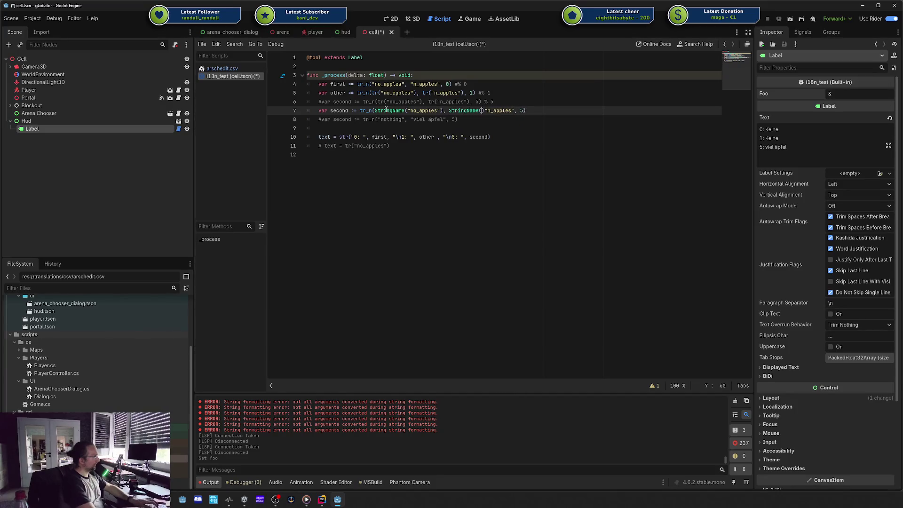
key("ctrl+Right")
key("ctrl+Right")
type(")")
key("ctrl+s")
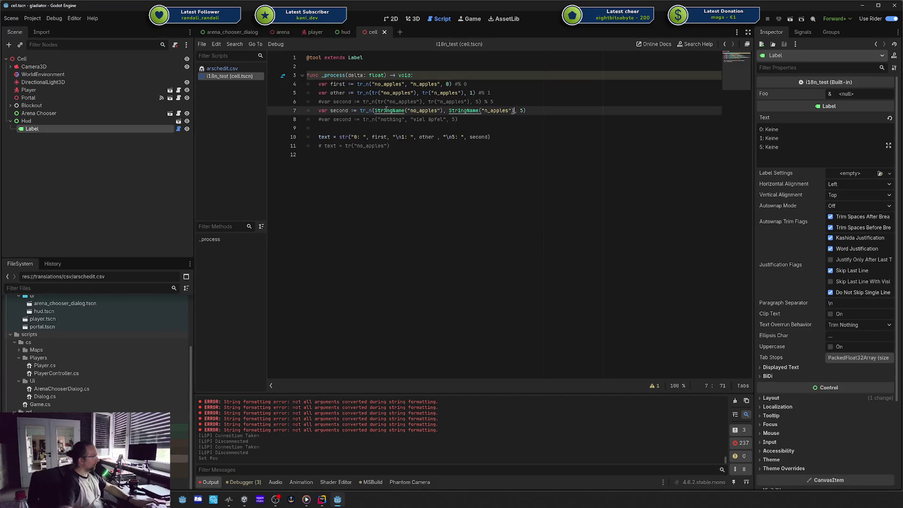
- Check the Label reading 5: Keine in the 2D view, then return to the script
left_click(391, 19)
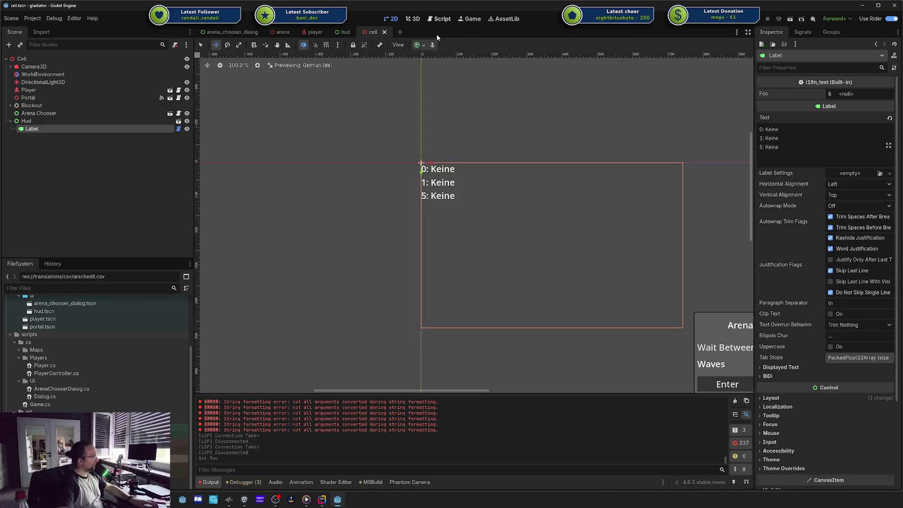
left_click(435, 21)
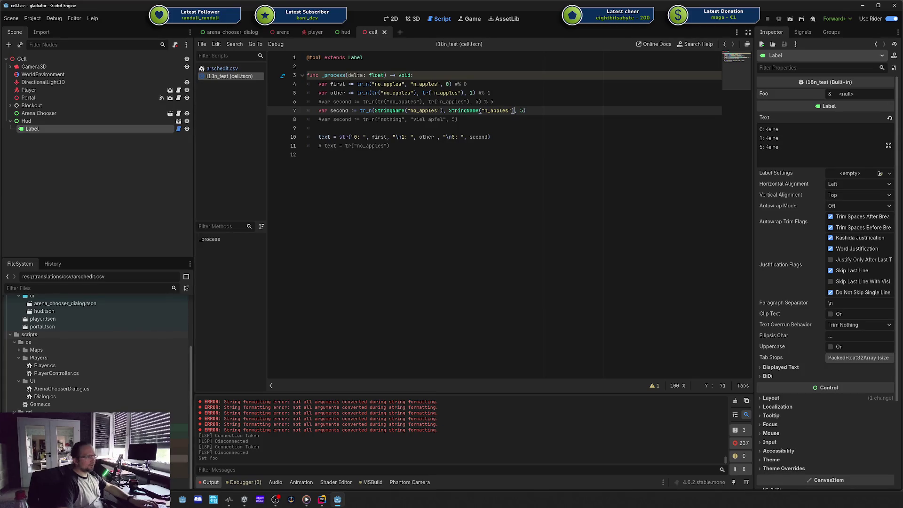
left_click(592, 145)
- Replace the StringName wrappers with &"no_apples" and &"n_apples" literals and save
key("ctrl+z")
key("ctrl+z")
key("ctrl+z")
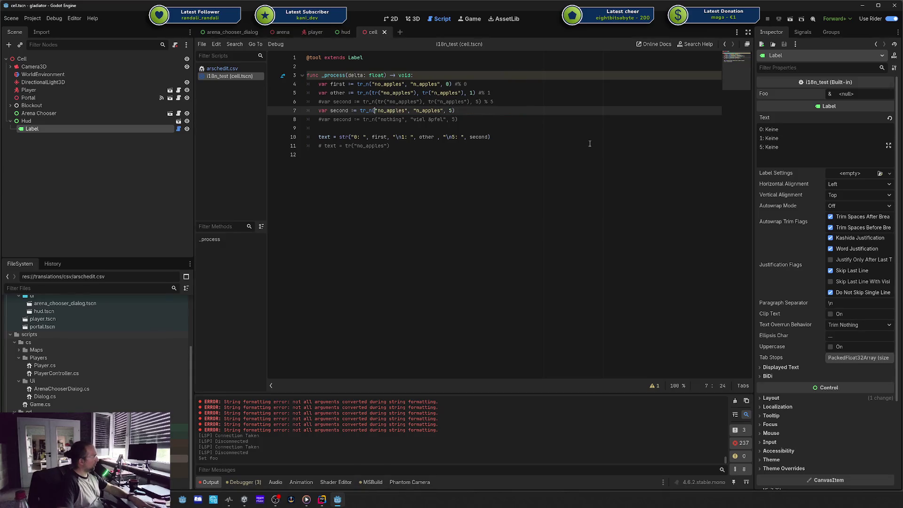
type("&")
key("Right")
key("Right")
key("Right")
key("ctrl+Right")
type("&")
key("ctrl+s")
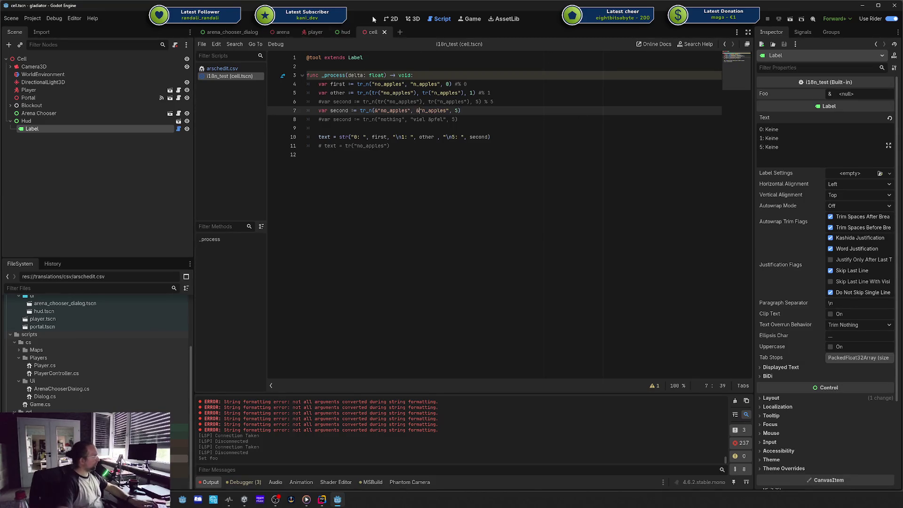
- Check the Label's 2D preview and return to line 7 of the script
left_click(391, 19)
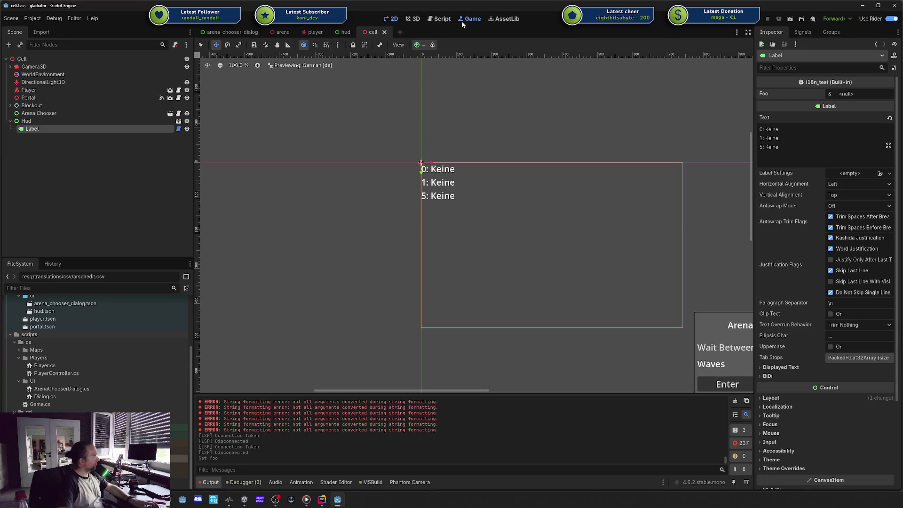
left_click(461, 21)
left_click(442, 19)
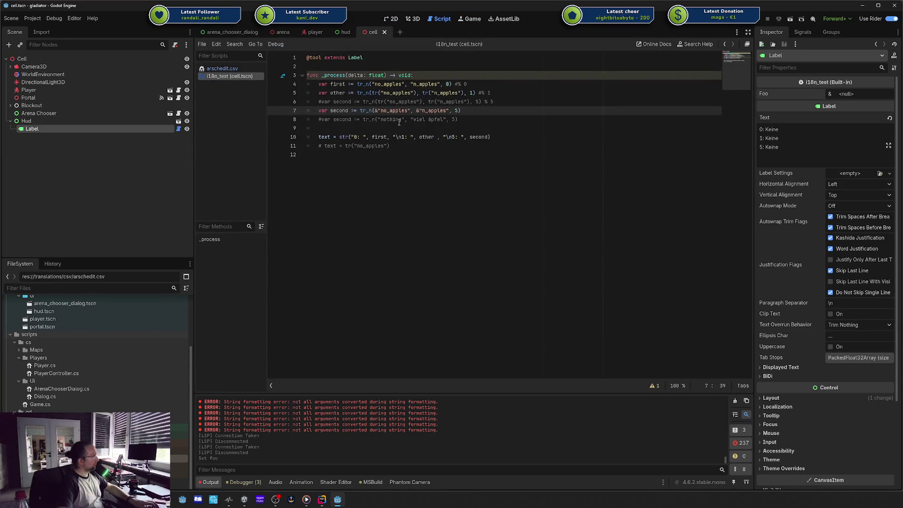
left_click_drag(420, 110, 370, 100)
left_click(369, 110)
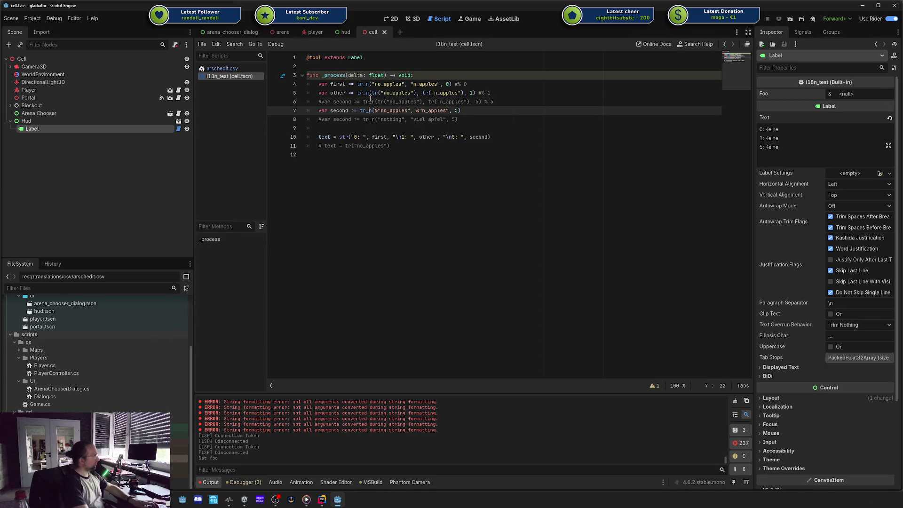
- Comment out line 7, activate the nested tr line 6 with & prefixed keys, and save
key("ctrl+k")
key("Up")
key("ctrl+k")
key("Left")
key("Left")
key("Left")
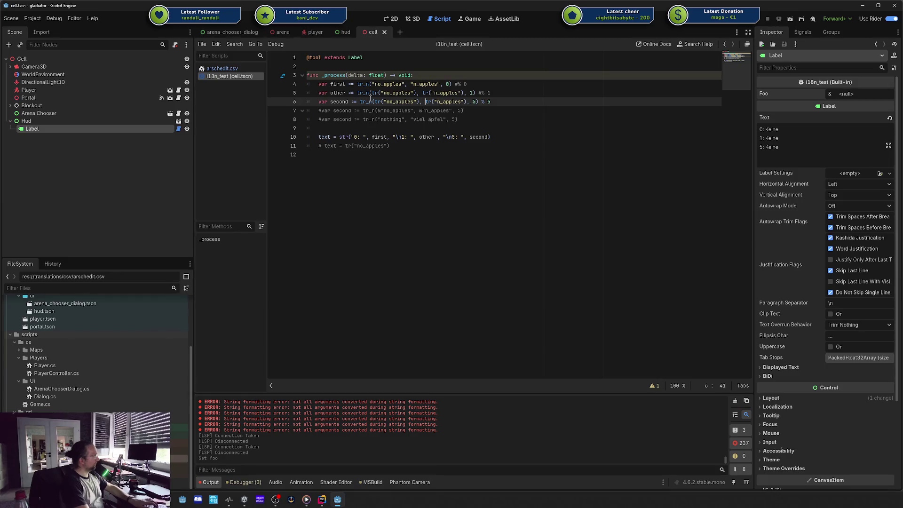
type("&")
key("Left")
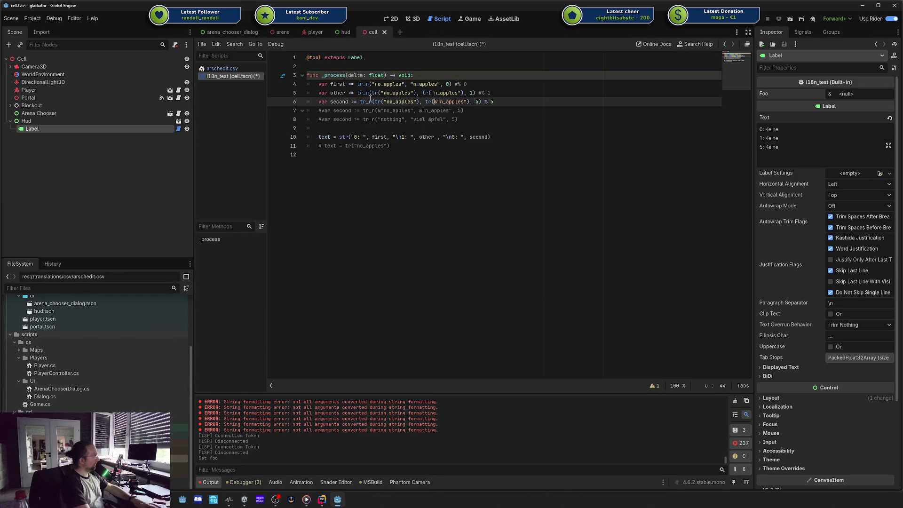
key("Left")
key("Left")
type("&")
key("ctrl+s")
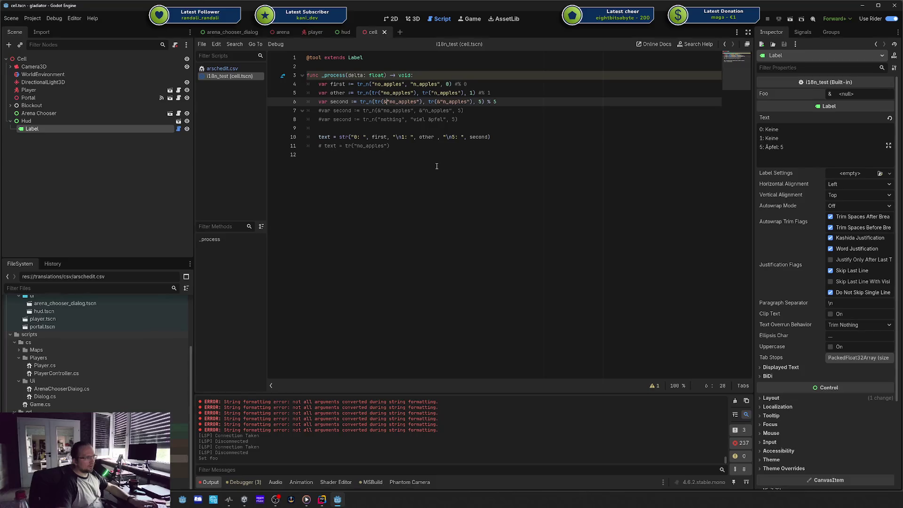
- Check the German preview reading 5: Äpfel: 5 in 2D and Game, then return to the script
left_click(435, 145)
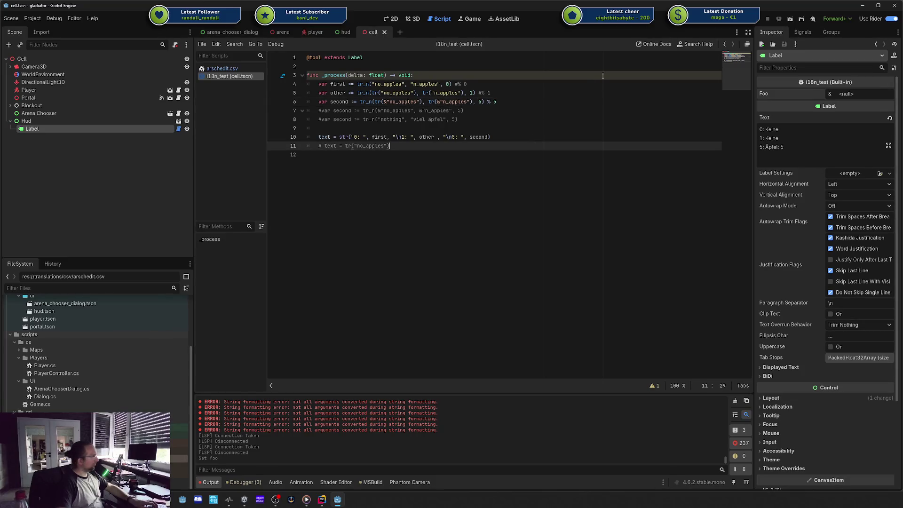
left_click(393, 19)
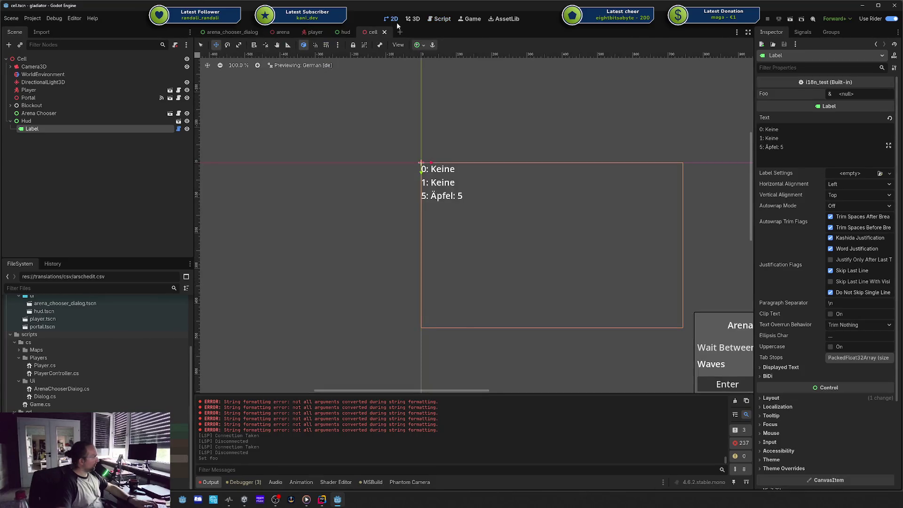
left_click(472, 19)
left_click(441, 22)
left_click(457, 102)
left_click(457, 112)
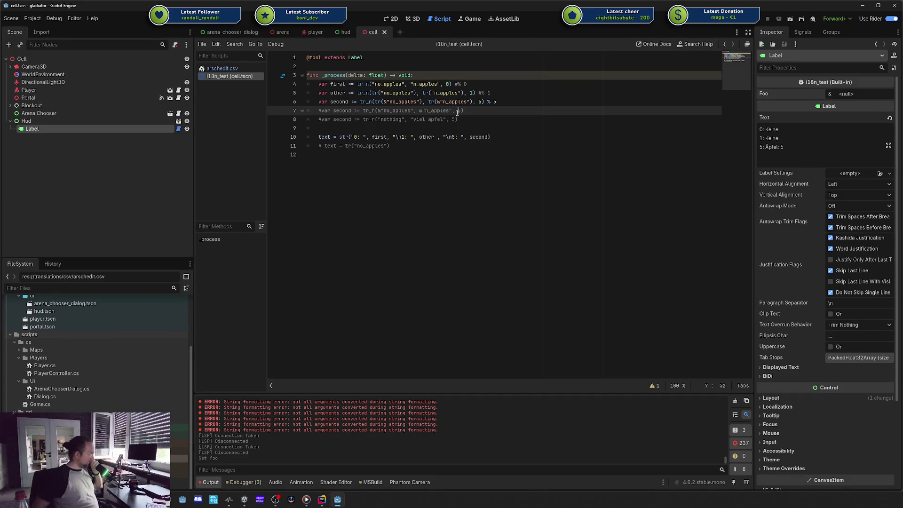
key("ctrl+End")
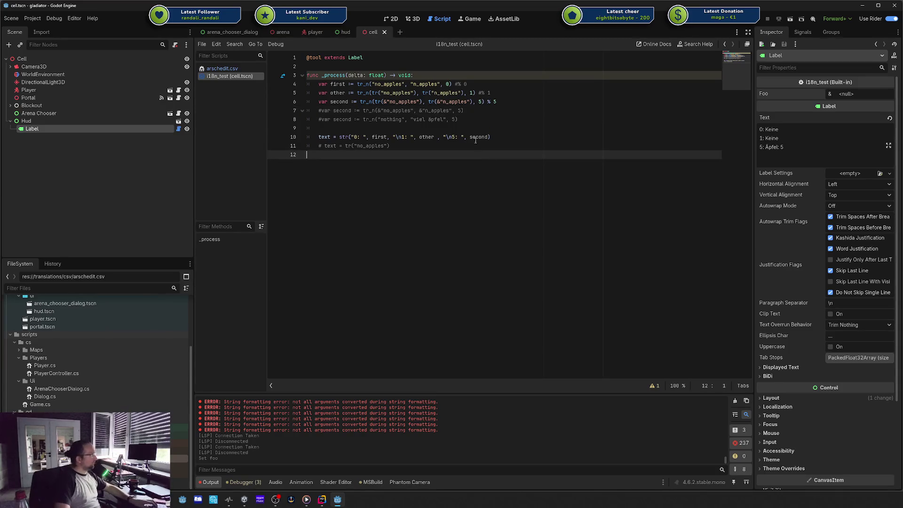
left_click(536, 110)
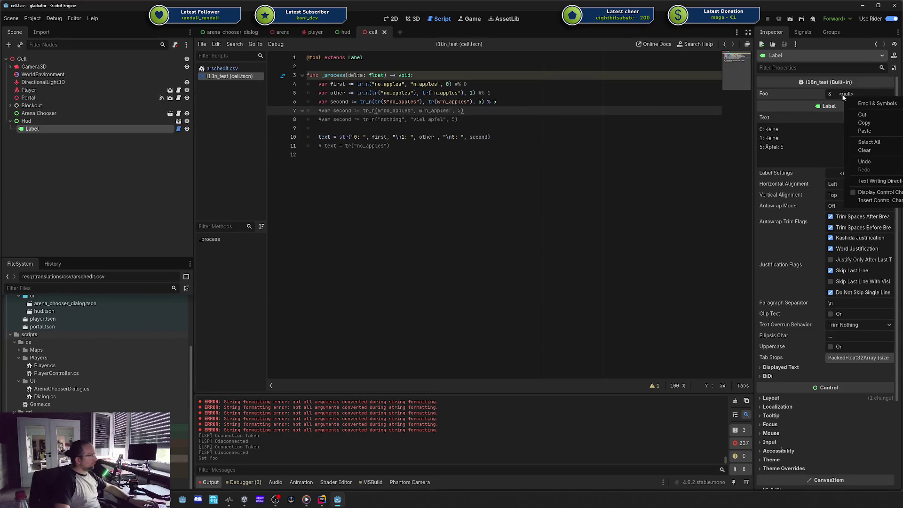
left_click_drag(838, 94, 864, 95)
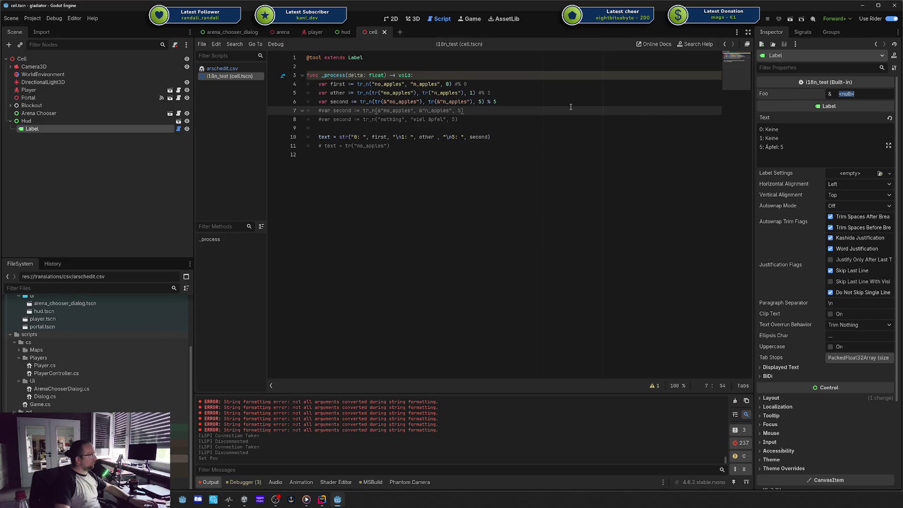
left_click(535, 156)
left_click(384, 61)
left_click(413, 76)
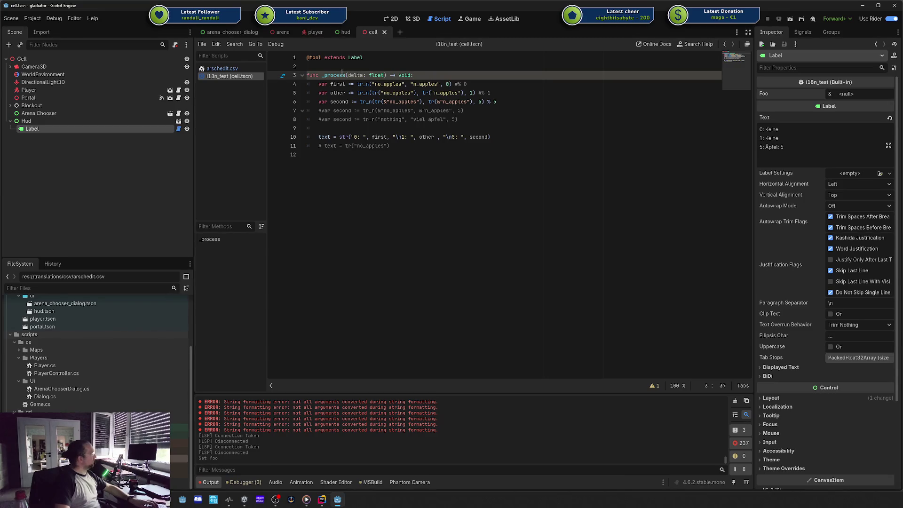
left_click(452, 153)
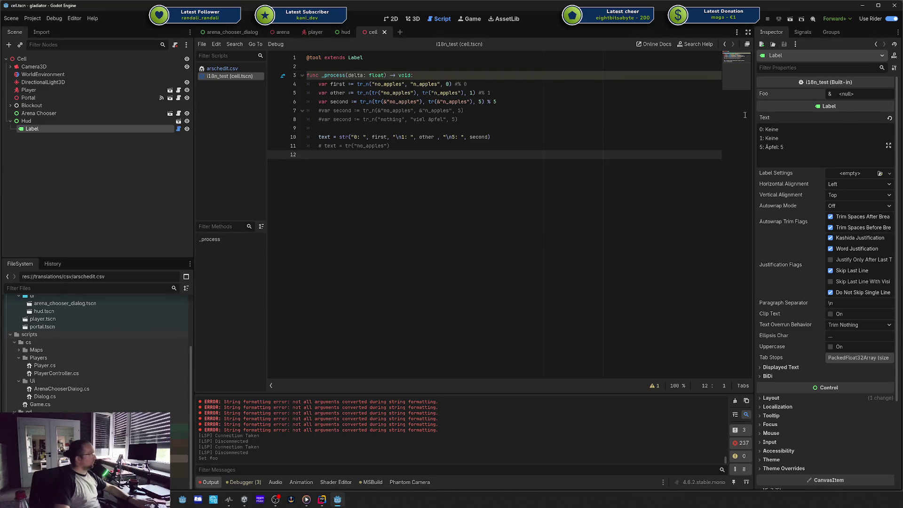
left_click(469, 102)
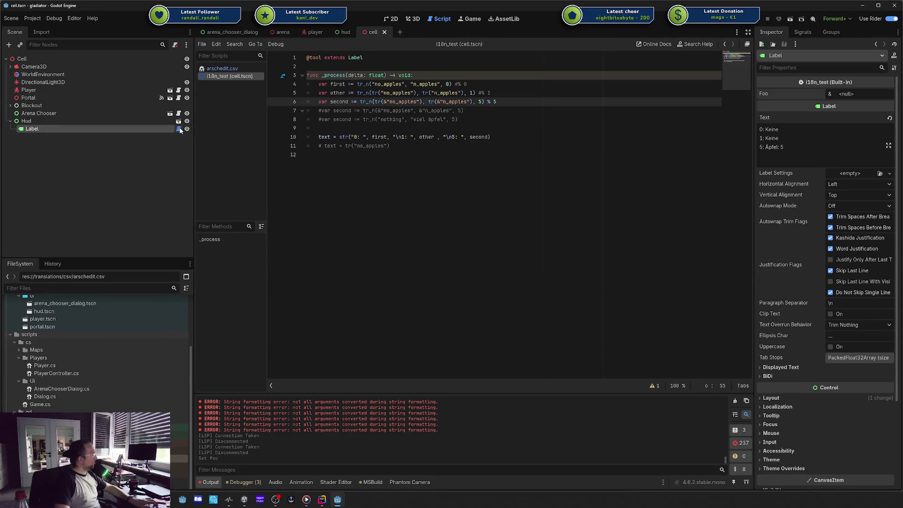
left_click(446, 119)
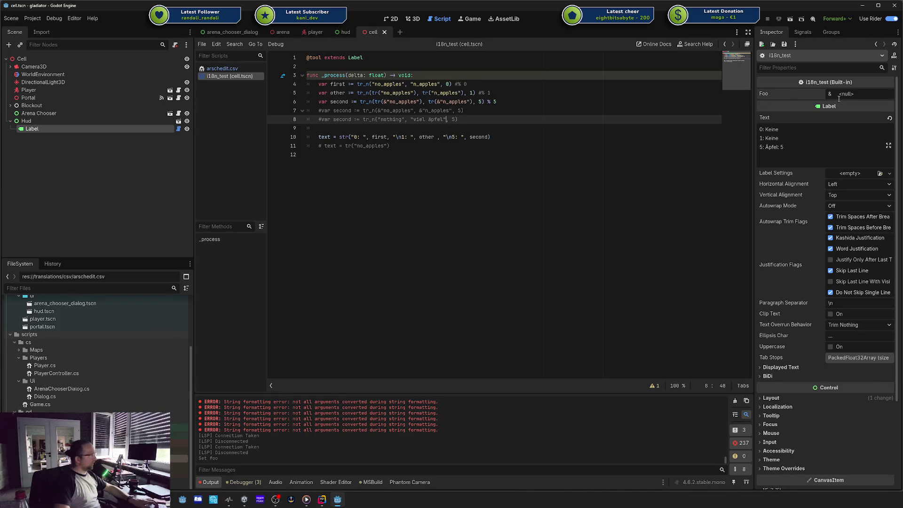
left_click(494, 69)
key("ctrl+z")
key("ctrl+z")
key("ctrl+z")
key("ctrl+y")
key("ctrl+y")
key("ctrl+y")
left_click(371, 69)
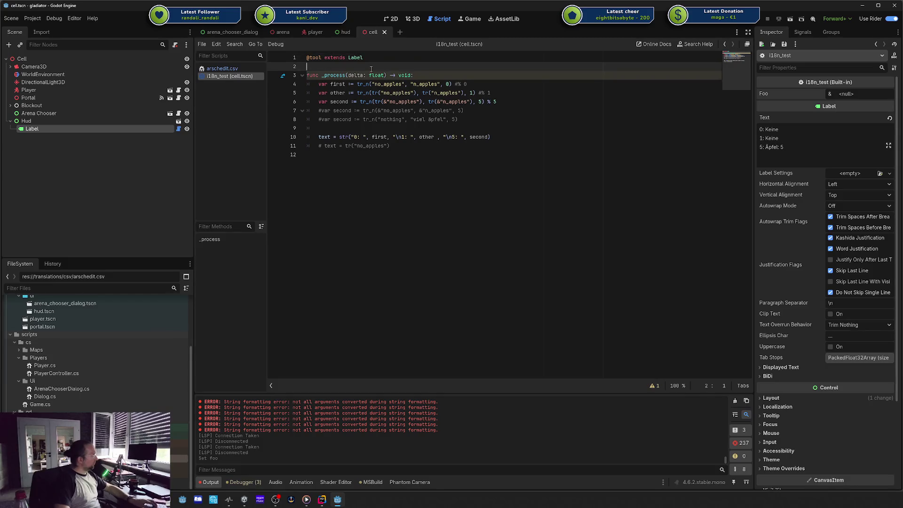
key("Return")
key("ctrl+s")
key("BackSpace")
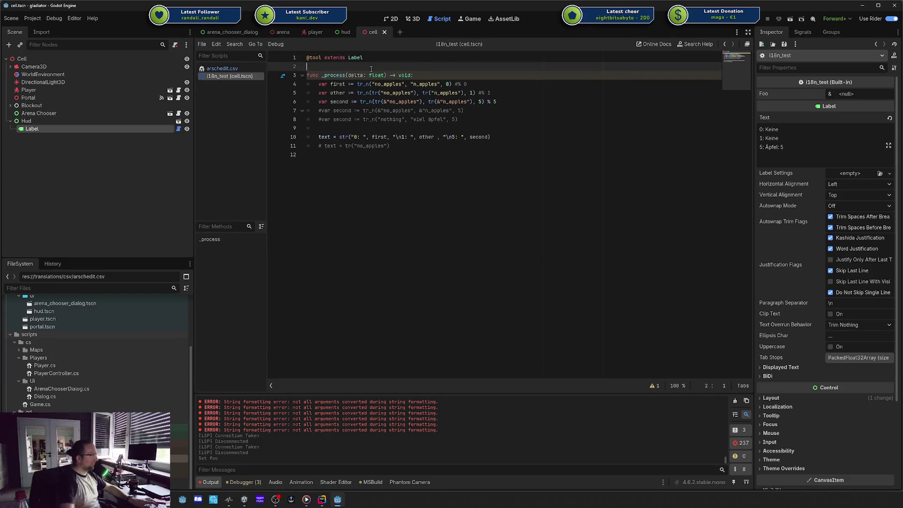
left_click(637, 176)
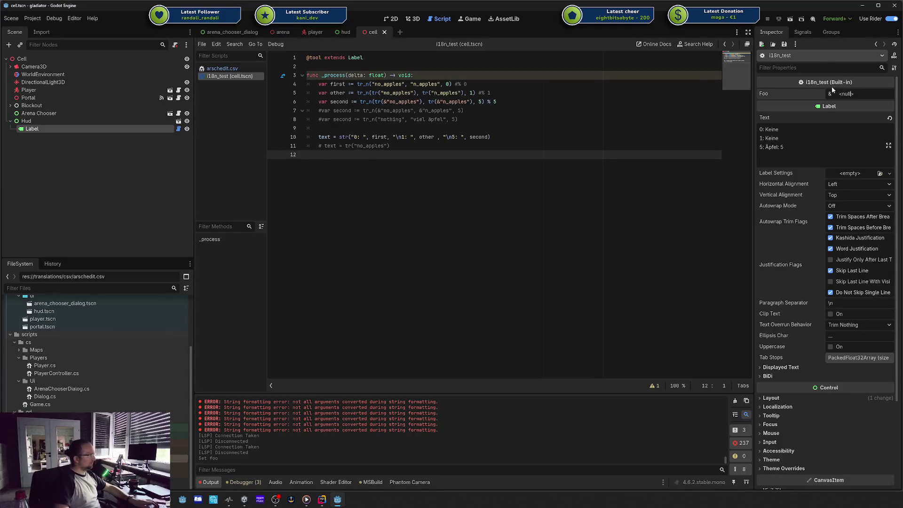
left_click(341, 66)
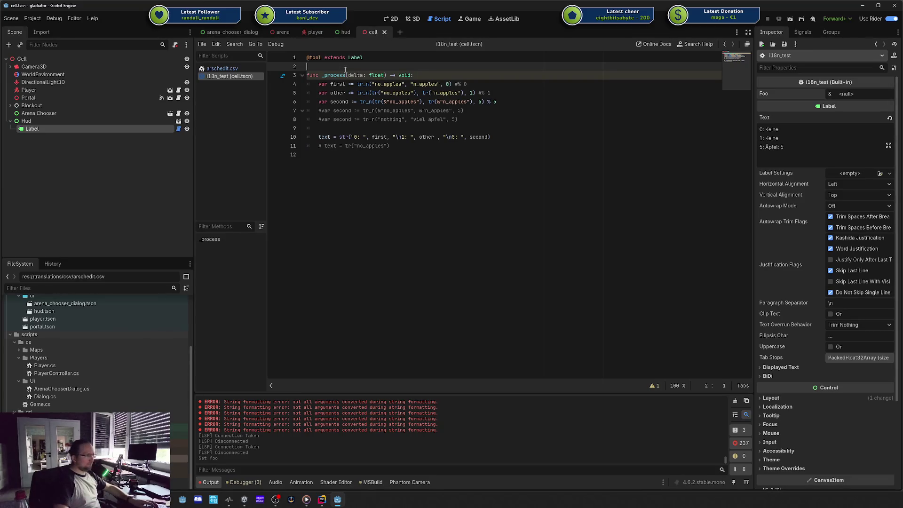
left_click(39, 18)
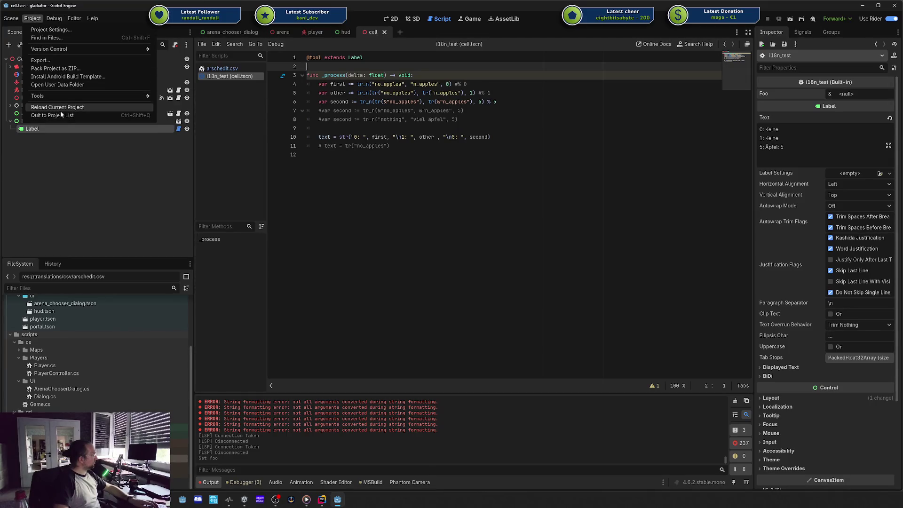
- Reload the current project and select the Label node in the cell scene
left_click(60, 108)
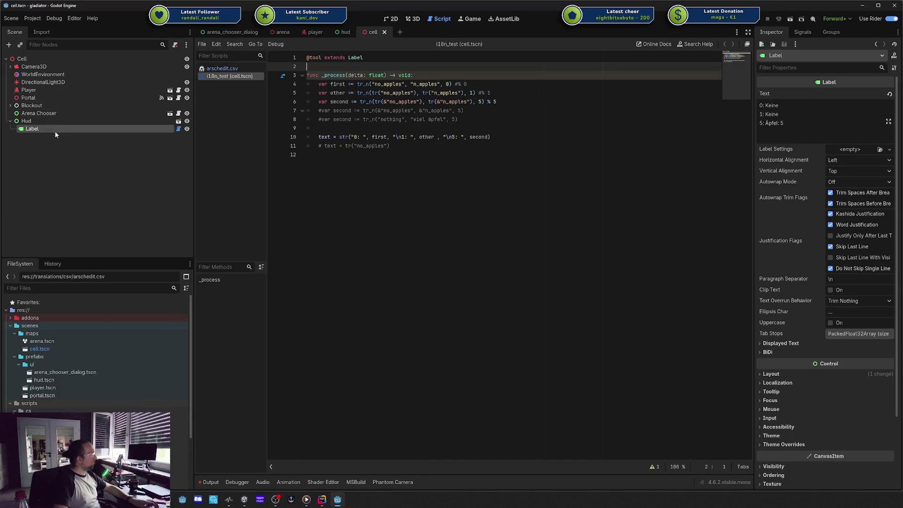
left_click(37, 131)
left_click(493, 85)
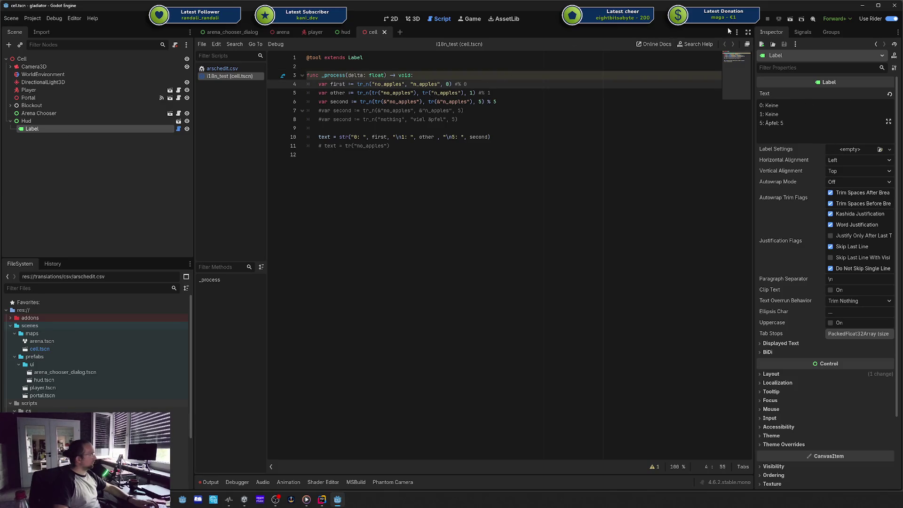
- Check the preview (0: Keine, 1: Keine, 5: Äpfel: 5), glance at hud, and reopen the script
left_click(393, 19)
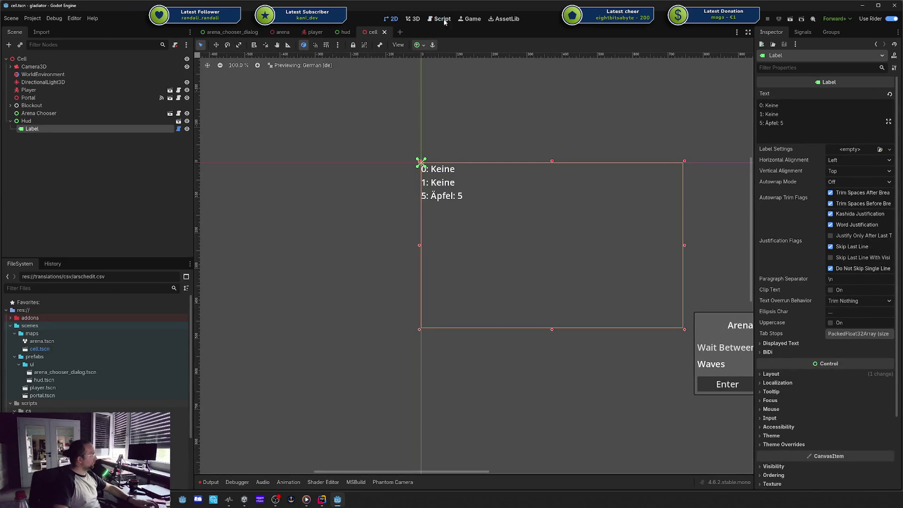
left_click(346, 32)
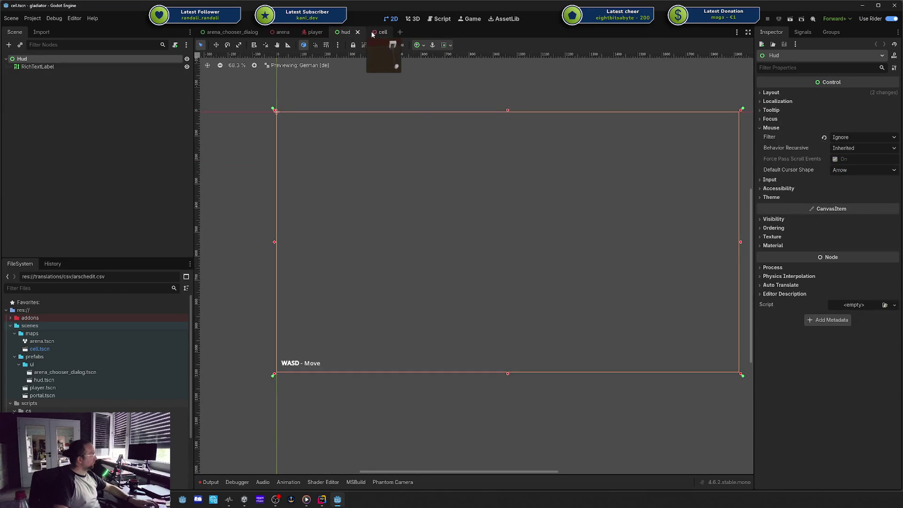
left_click(380, 32)
left_click(179, 129)
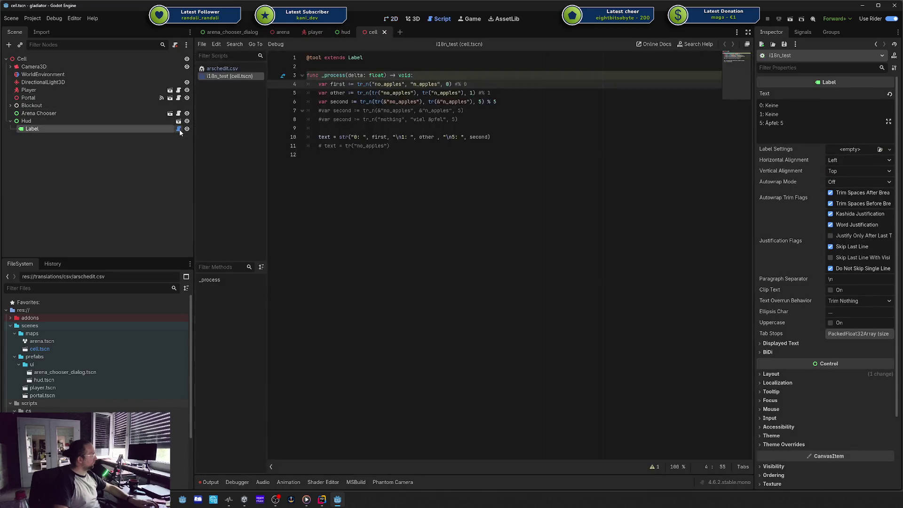
left_click(412, 146)
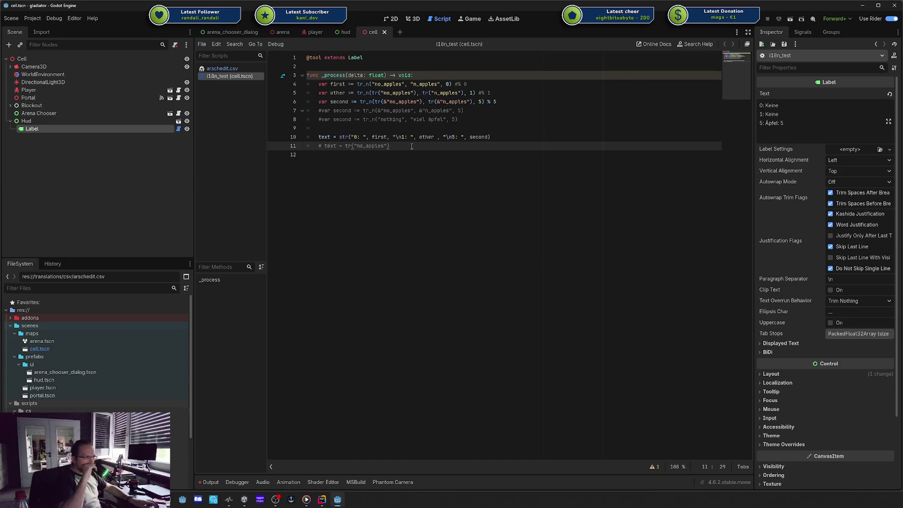
left_click(425, 175)
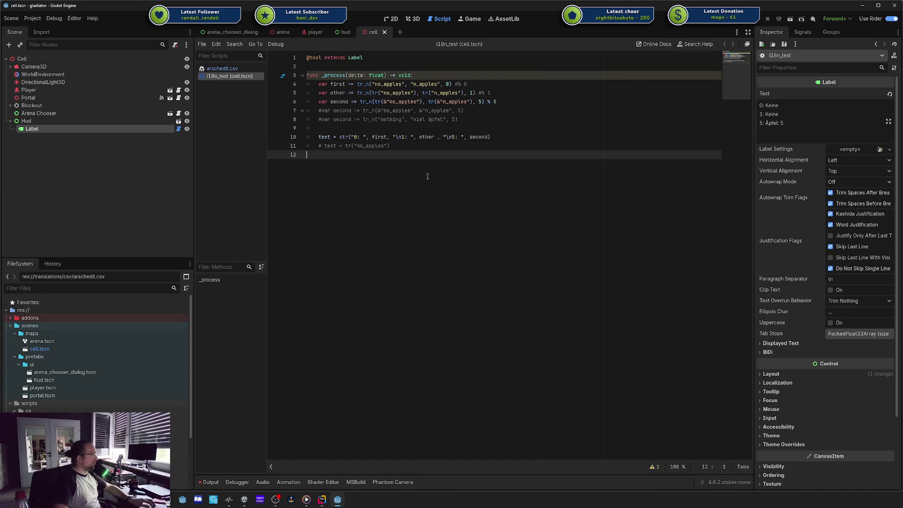
left_click(403, 101)
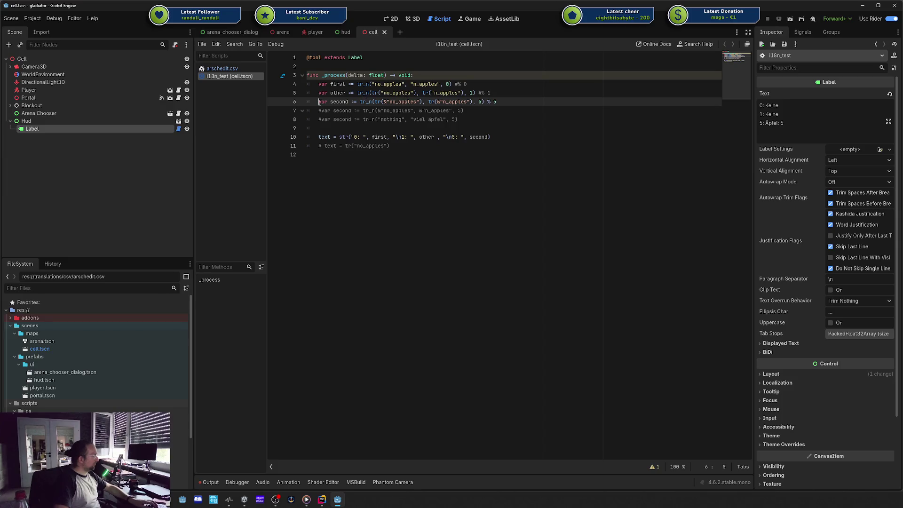
left_click_drag(324, 103, 498, 101)
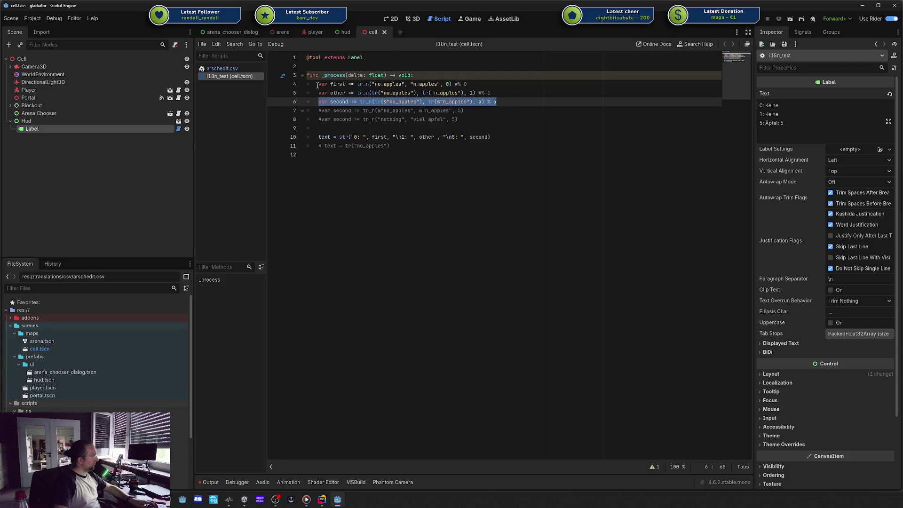
left_click(391, 19)
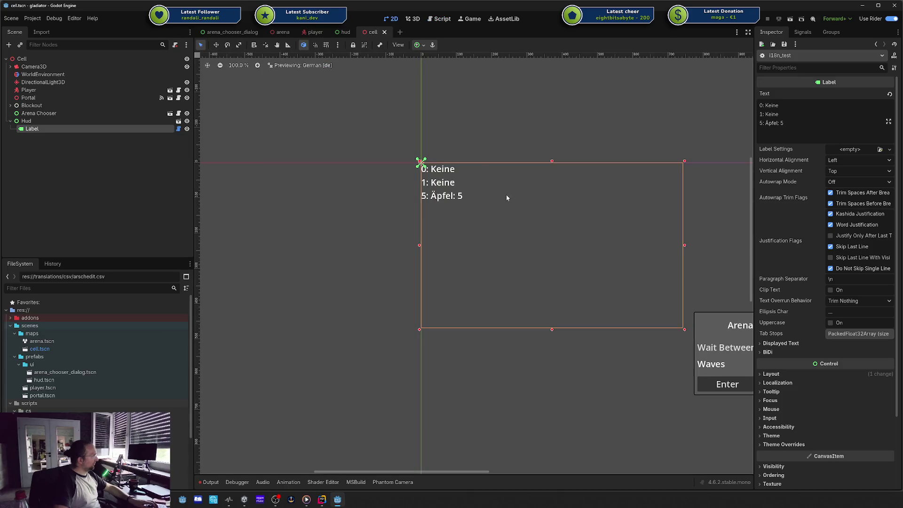
scroll(459, 190, "up", 5)
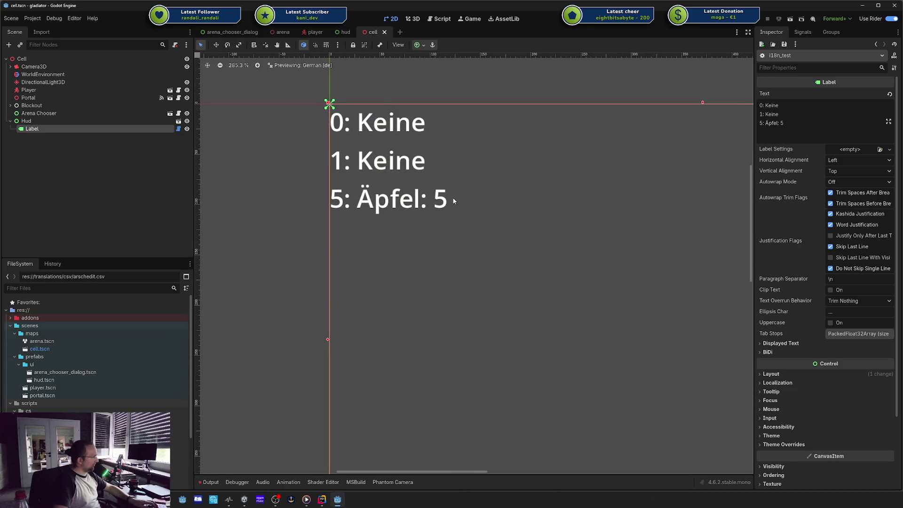
scroll(453, 201, "up", 4)
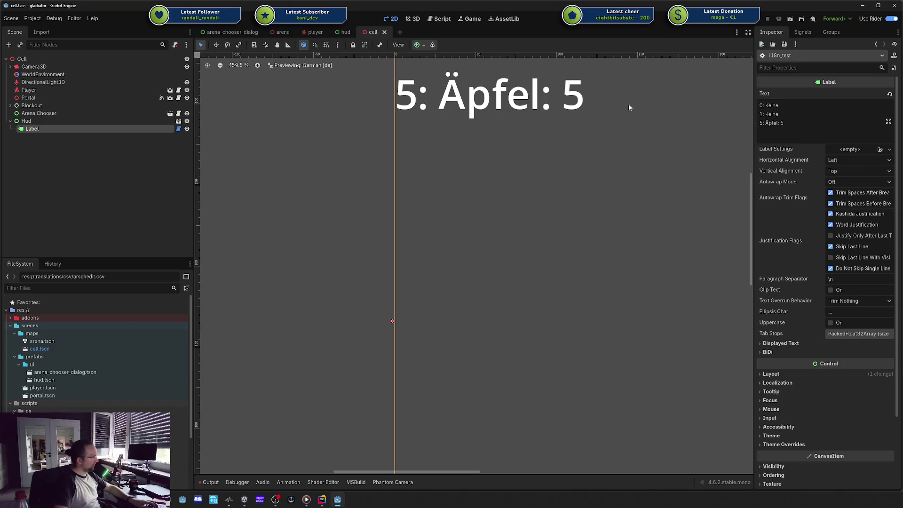
scroll(560, 146, "down", 7)
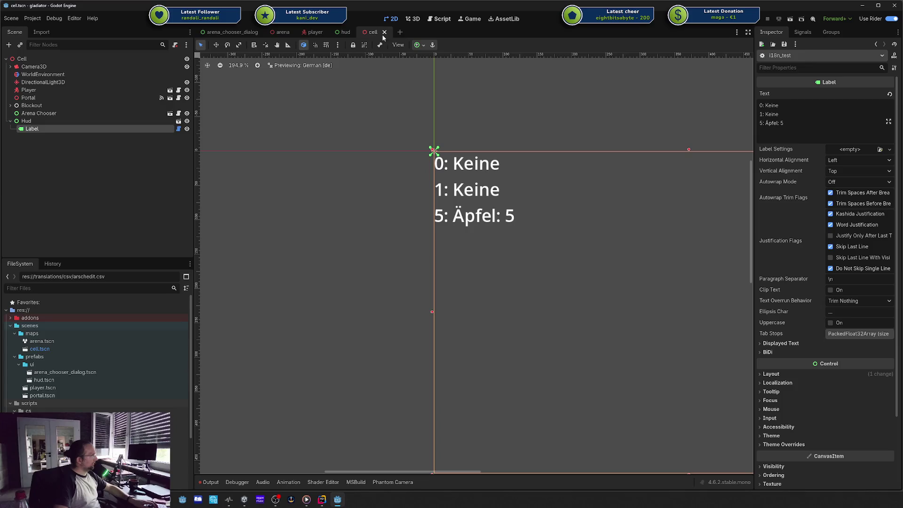
left_click(440, 20)
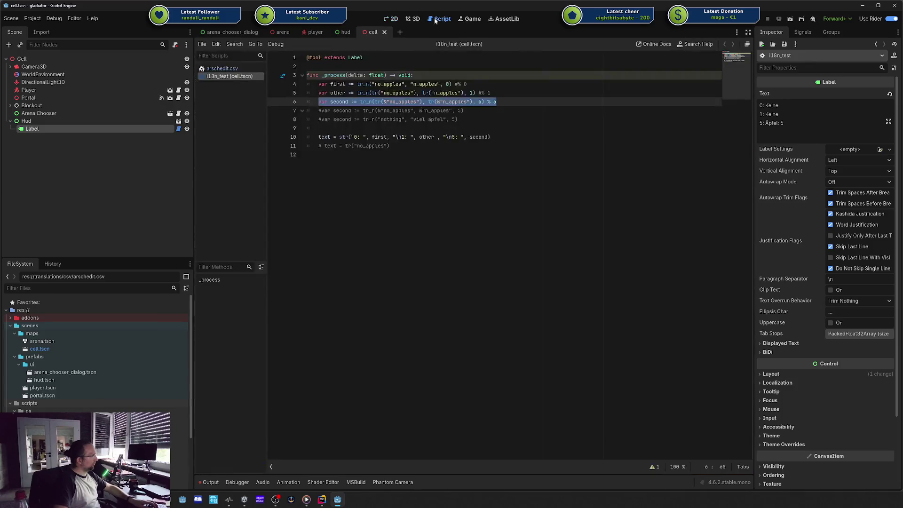
- Comment out line 6, uncomment line 7's tr_n call, and save
key("Left")
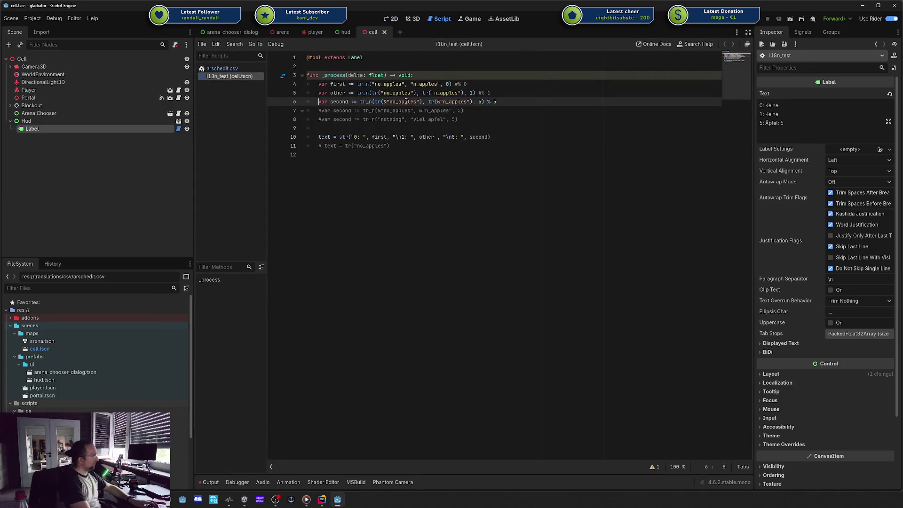
key("ctrl+k")
key("Down")
key("ctrl+k")
key("ctrl+s")
double_click(383, 101)
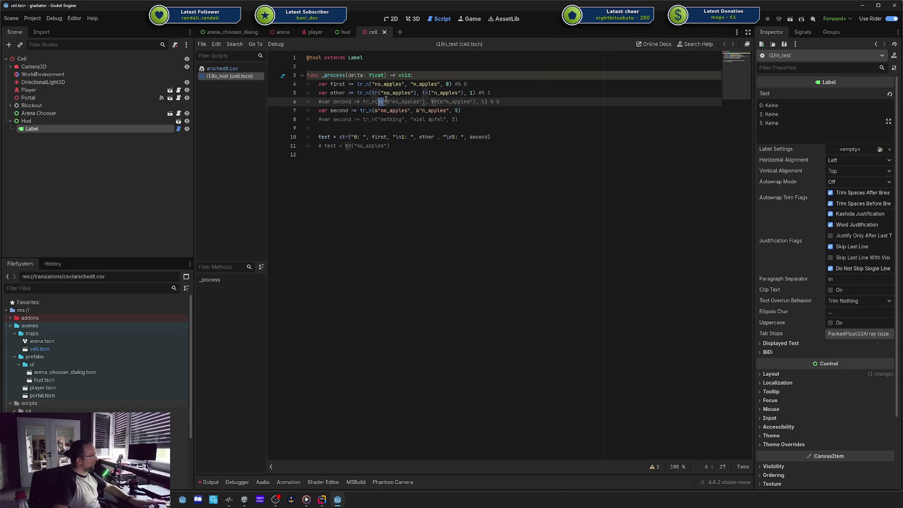
left_click(444, 109)
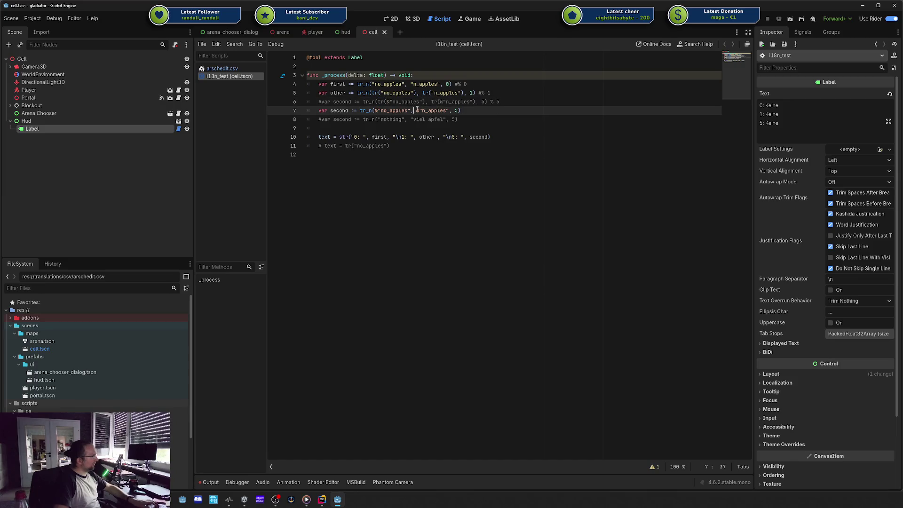
left_click(432, 103)
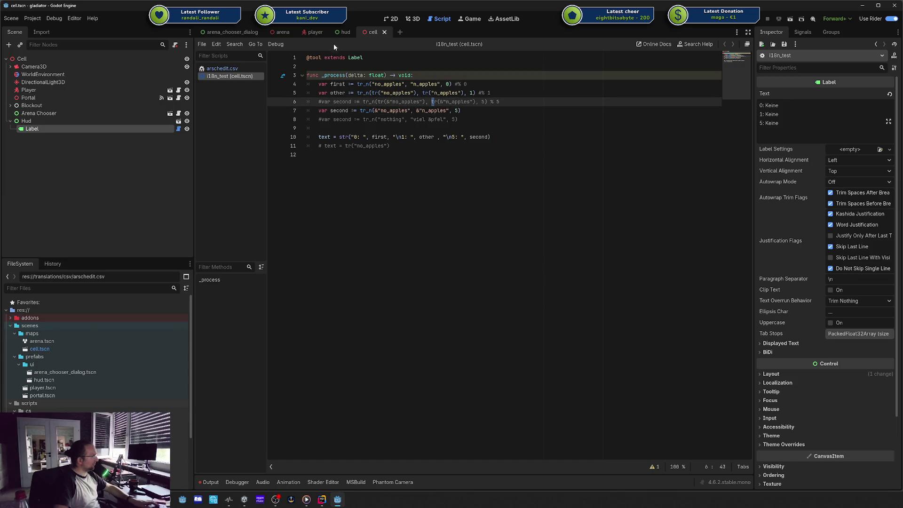
- Preview the German label in 2D showing Keine for 0, 1 and 5, then return
left_click(394, 19)
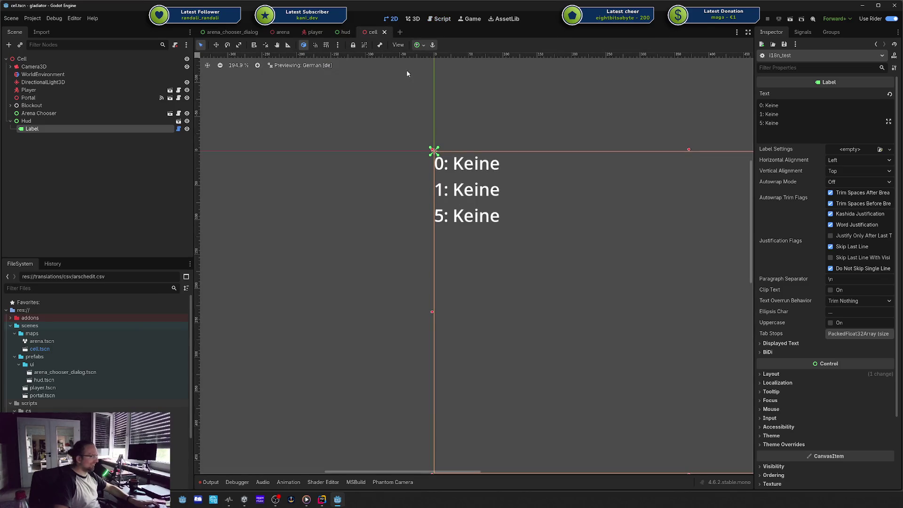
left_click(439, 19)
left_click(338, 111)
- Comment out line 7 and uncomment line 8's tr_n("nothing", "viel Äpfel", 5) fallback
key("ctrl+k")
key("Down")
key("Home")
key("ctrl+k")
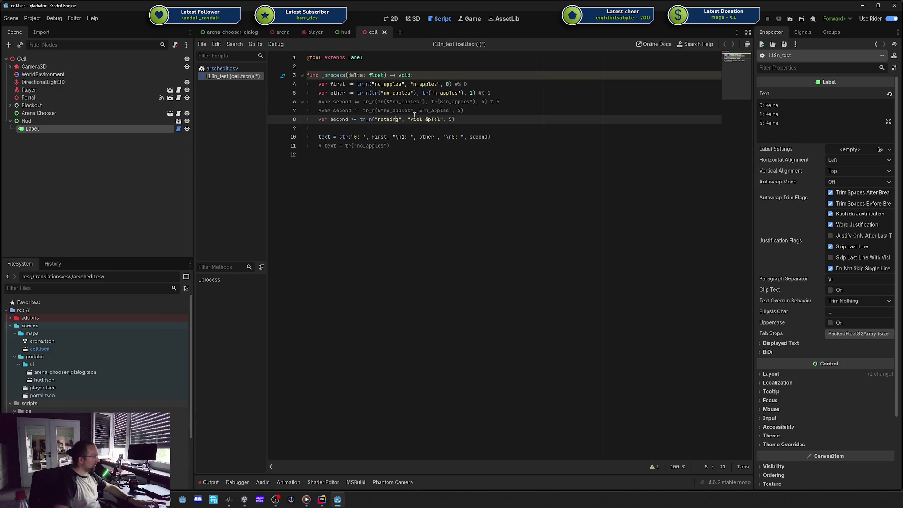
left_click(389, 110)
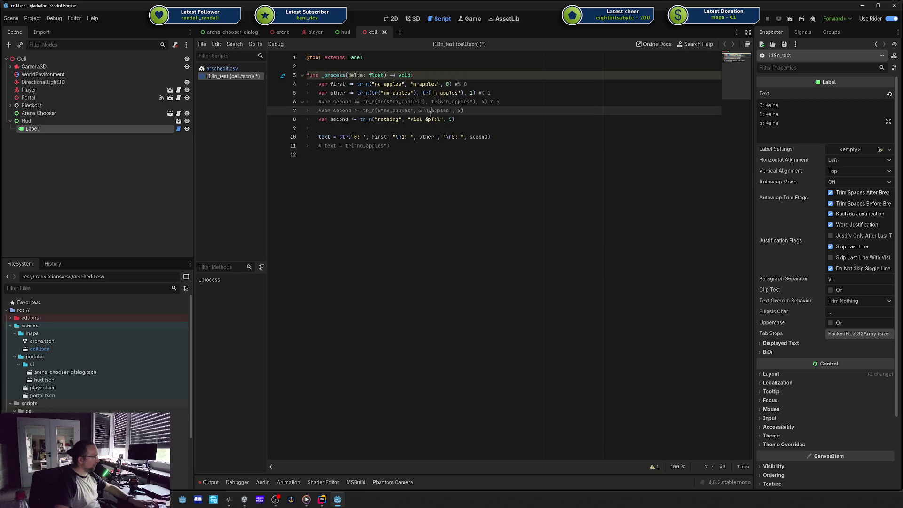
- Look up the n_apples key in arschedit.csv, then select viel on script line 8
left_click(222, 69)
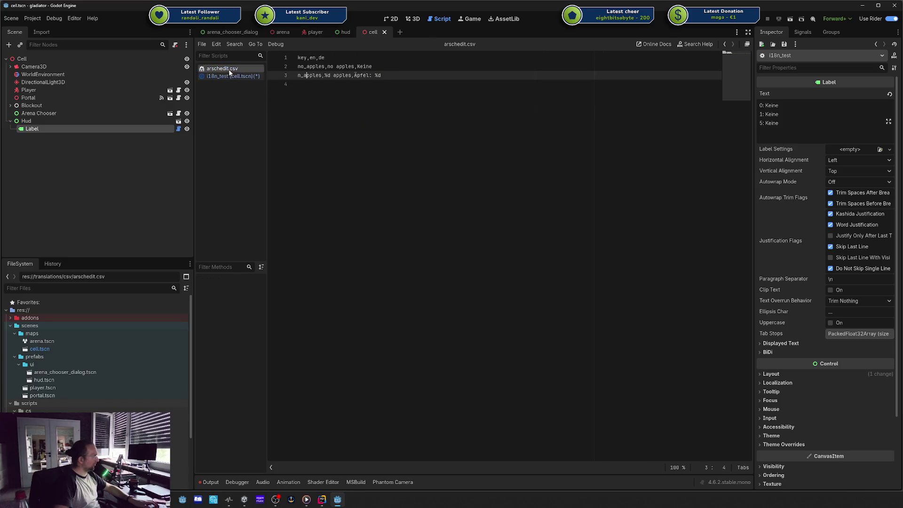
double_click(310, 75)
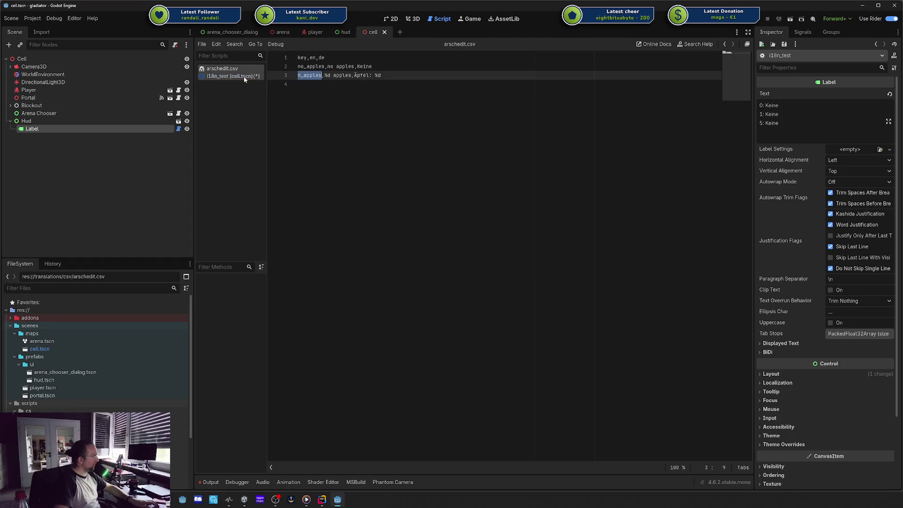
left_click(233, 77)
left_click(387, 119)
double_click(387, 119)
double_click(417, 119)
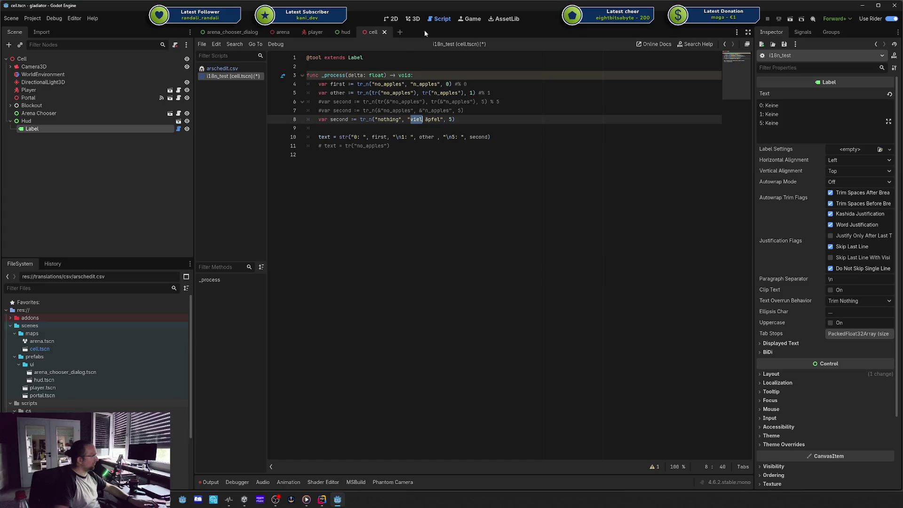
- Confirm the 2D preview now reads 5: viel äpfel and return to the script
left_click(389, 20)
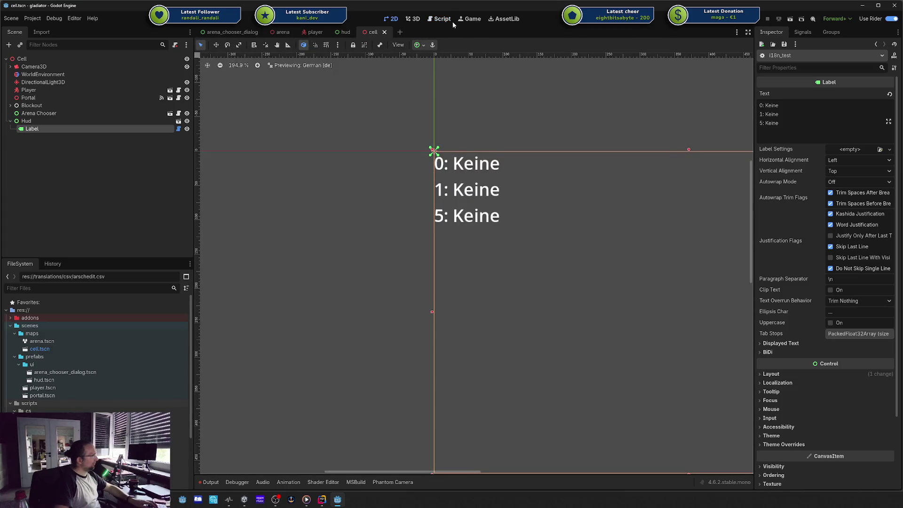
left_click(465, 19)
left_click(428, 20)
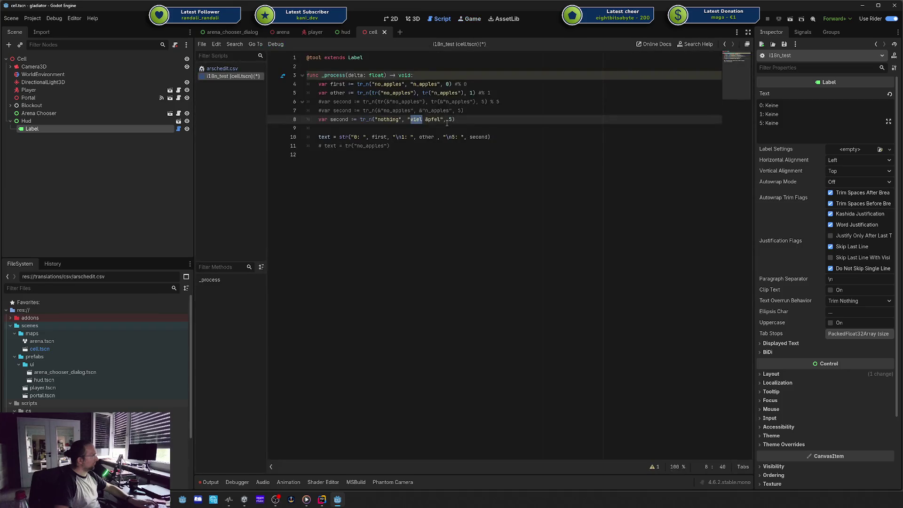
left_click(396, 19)
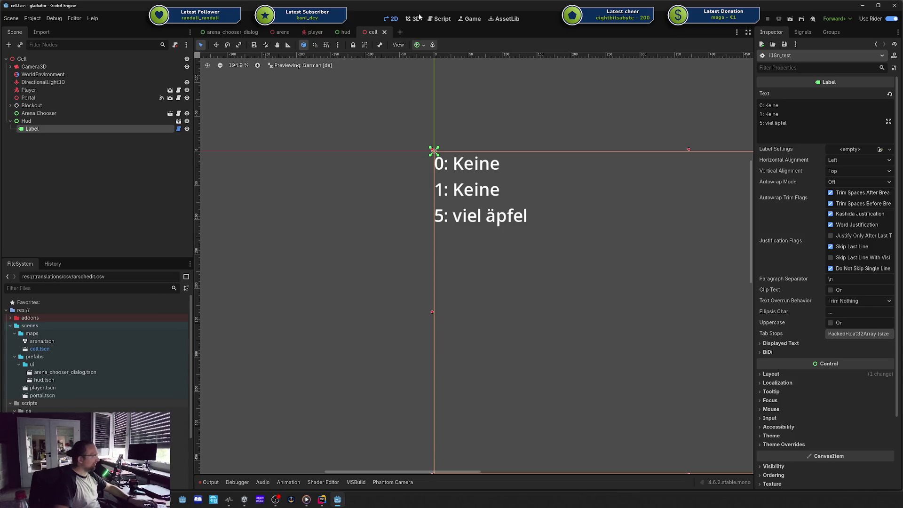
left_click(438, 21)
left_click(435, 111)
- Comment out the literal viel äpfel line 8, reactivate line 7's no_apples/n_apples tr_n call, and preview it in 2D
double_click(435, 110)
left_click(374, 111)
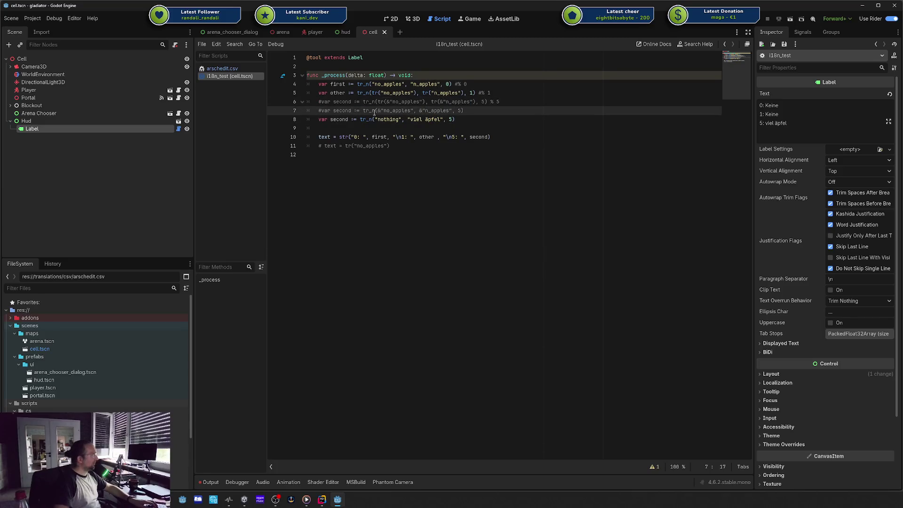
left_click(328, 119)
key("ctrl+k")
key("Up")
key("ctrl+k")
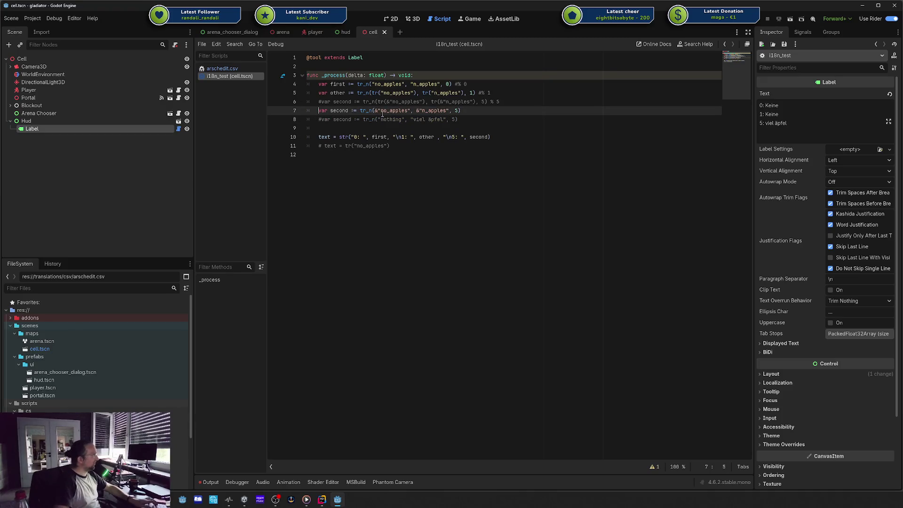
left_click(379, 111)
left_click(380, 101)
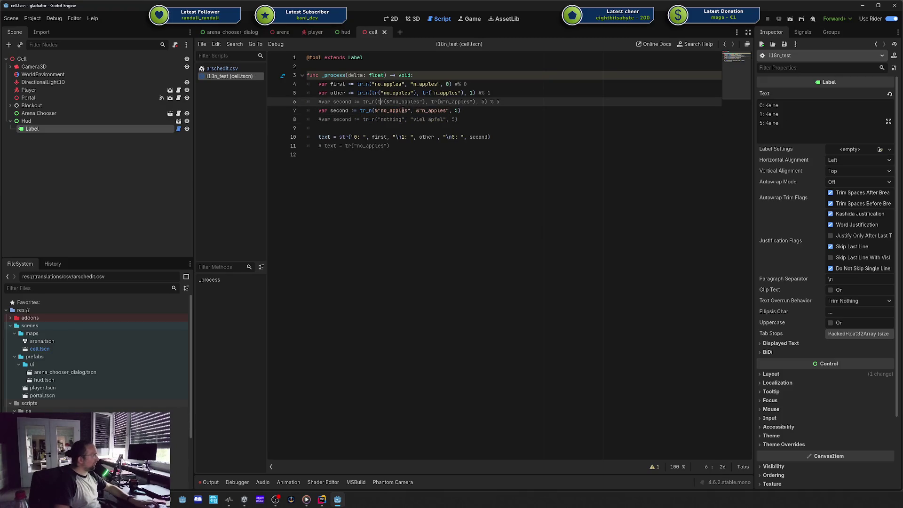
double_click(428, 111)
left_click(422, 111)
double_click(433, 111)
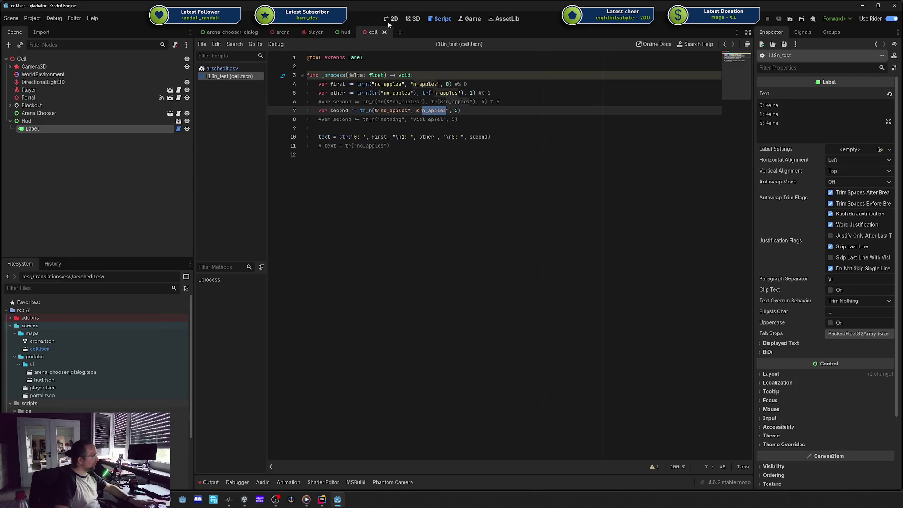
left_click(390, 20)
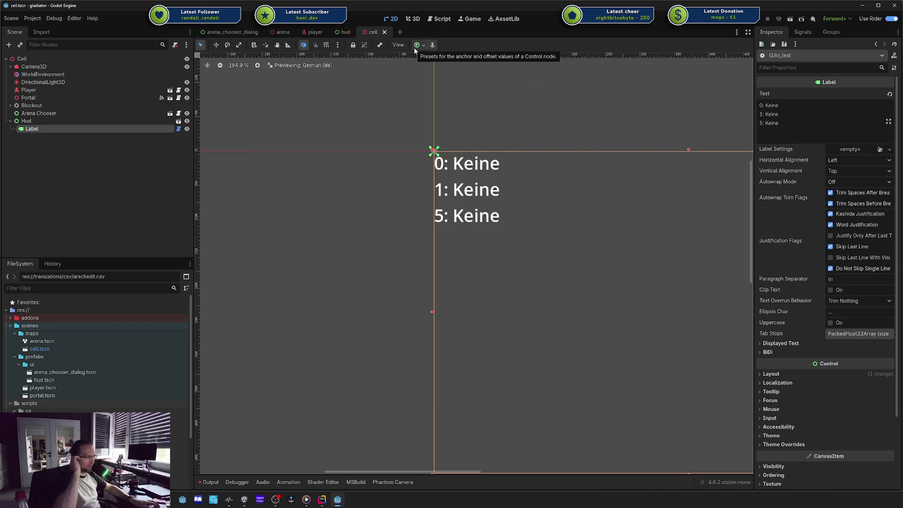
- Inspect the no_apples row in the arschedit.csv translation file
left_click(438, 18)
left_click(490, 101)
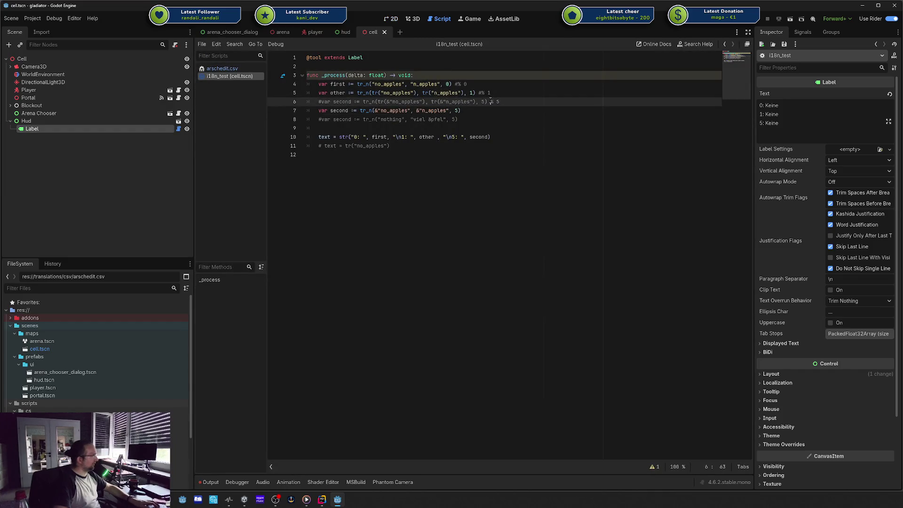
left_click(458, 102, "ctrl")
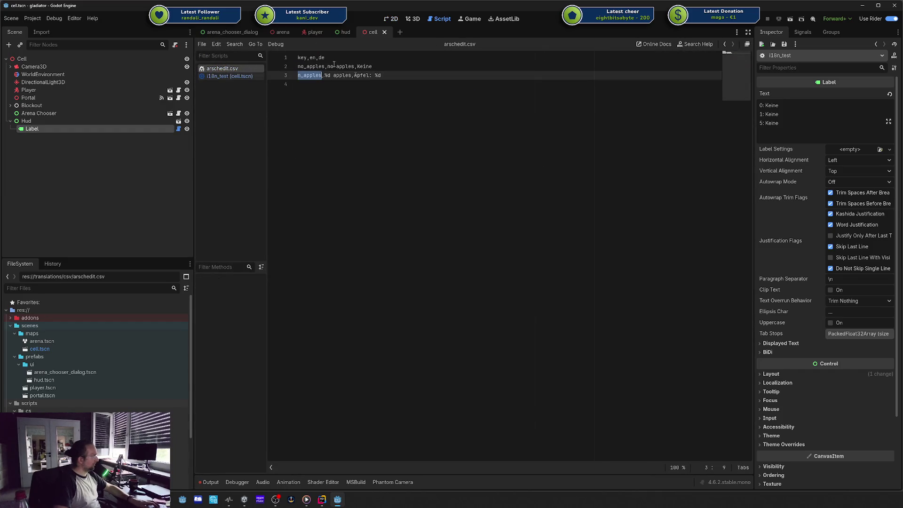
left_click(372, 66)
left_click_drag(372, 66, 297, 66)
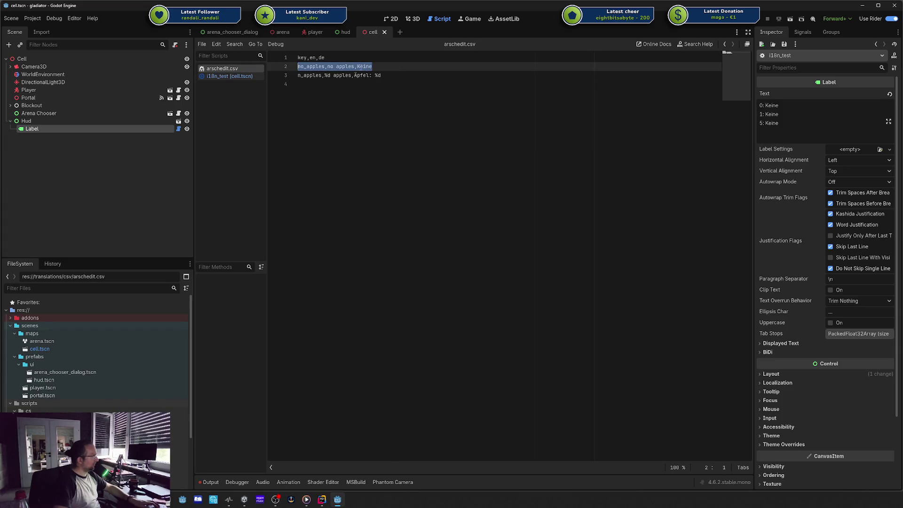
- Go back to the i18n_test script and confirm the 2D preview shows 5: Keine
key("alt+Left")
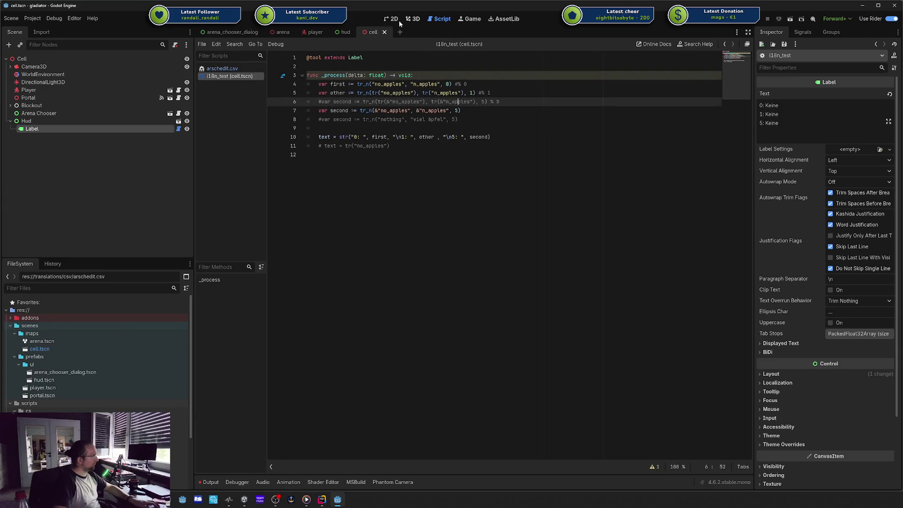
left_click(391, 20)
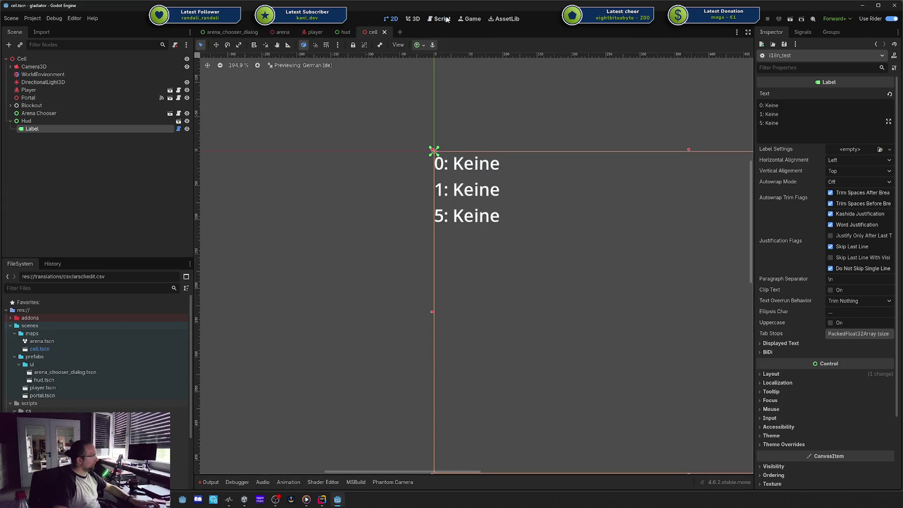
left_click(444, 18)
- Comment out line 7, activate line 6's nested tr version, and check the 2D preview
key("Down")
key("Home")
key("ctrl+k")
key("Down")
key("Up")
key("Up")
key("ctrl+k")
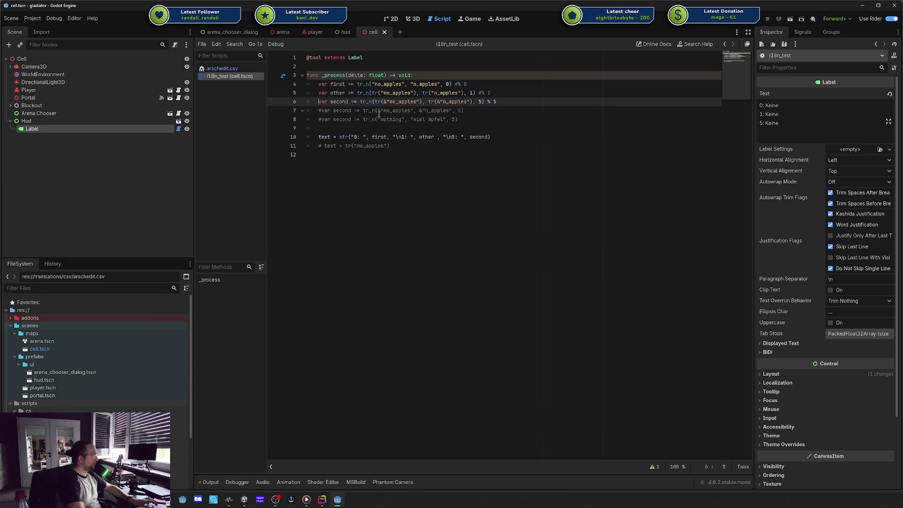
left_click(392, 19)
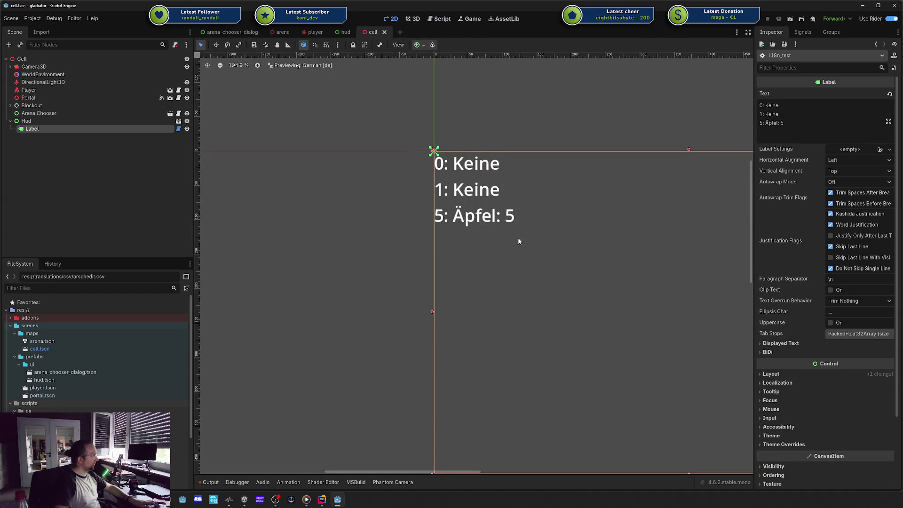
left_click(442, 19)
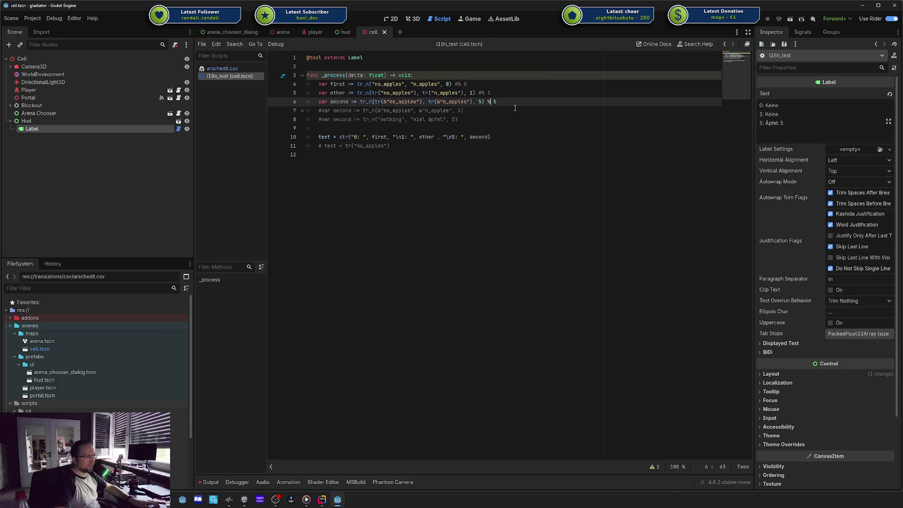
- Reactivate line 7 and clear the output log
key("Down")
key("Down")
key("Up")
key("Home")
key("Delete")
left_click(211, 482)
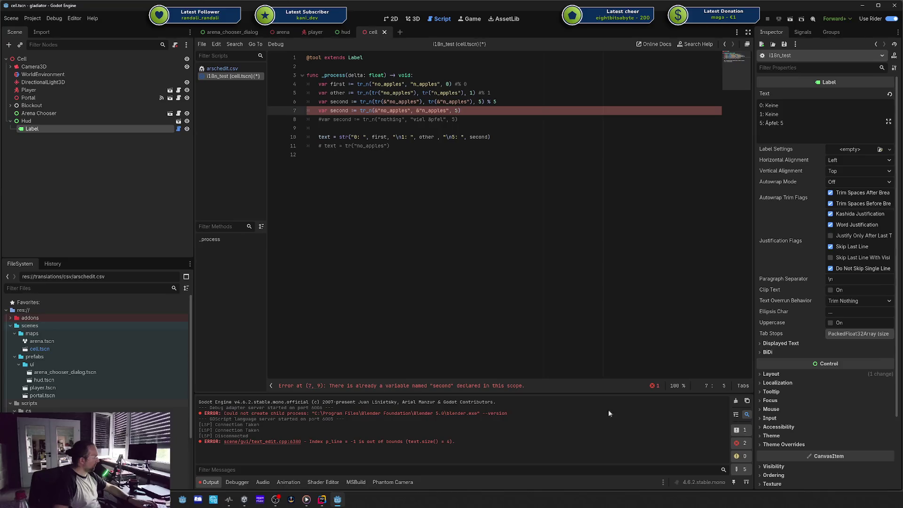
left_click(735, 400)
left_click(462, 111)
- Comment out line 6 with # and save the script
key("Up")
key("Home")
type("#")
key("Down")
key("End")
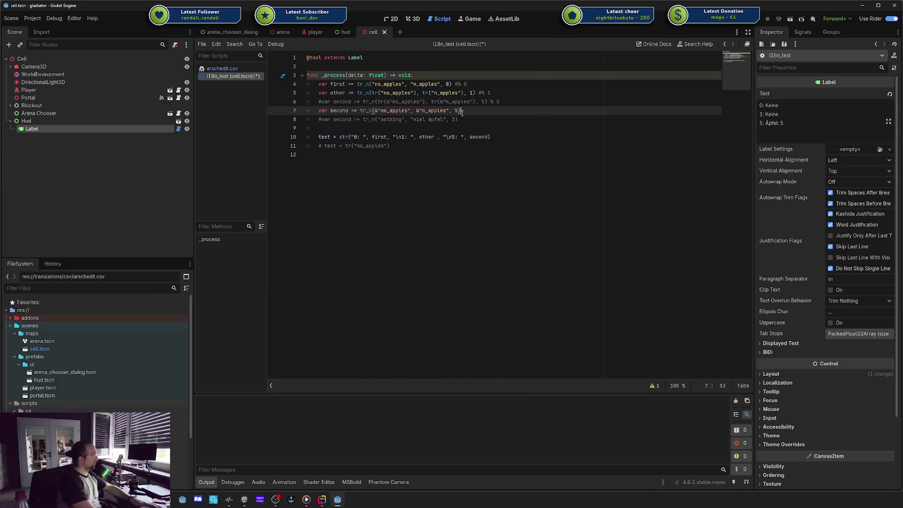
type("#5")
key("ctrl+s")
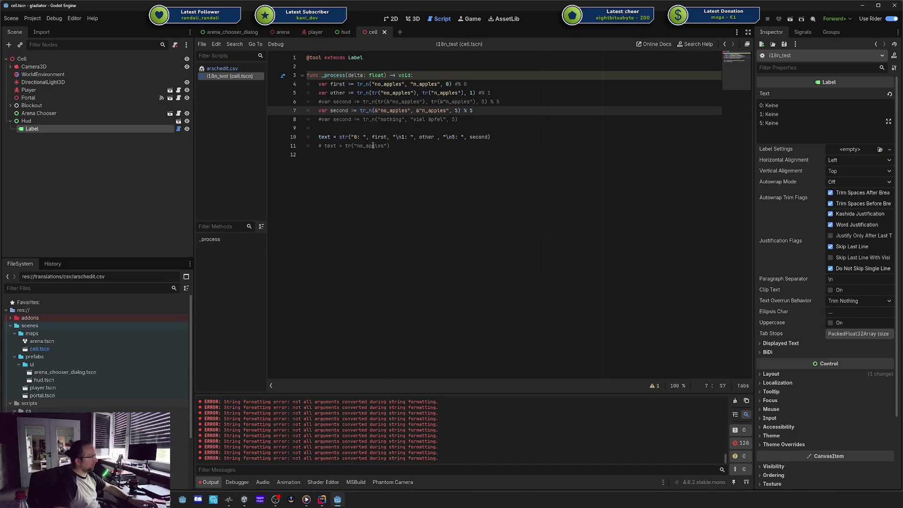
- Delete the trailing % 5 from line 7's tr_n call
double_click(391, 110)
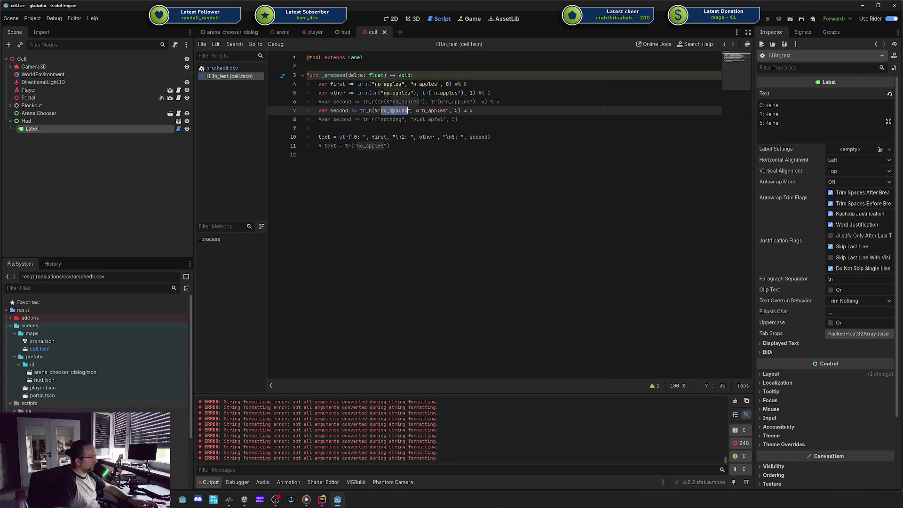
left_click(493, 110)
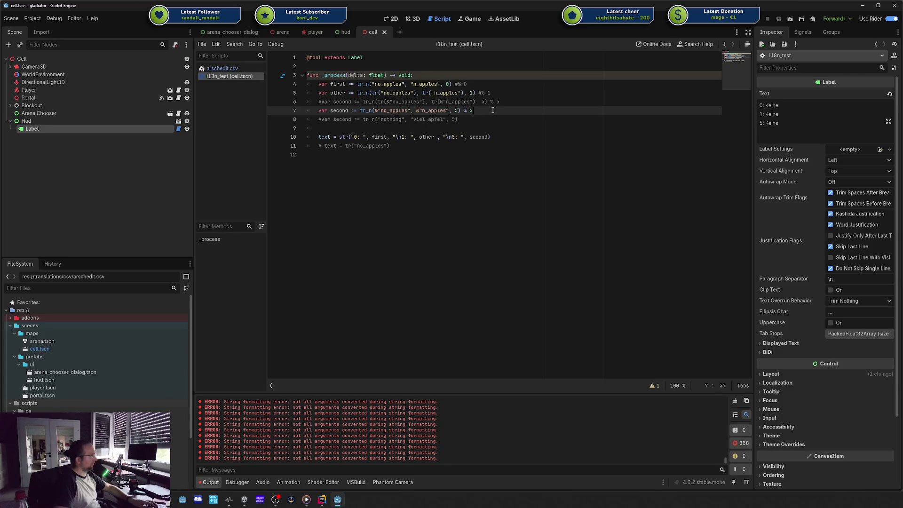
key("BackSpace")
key("BackSpace")
key("BackSpace")
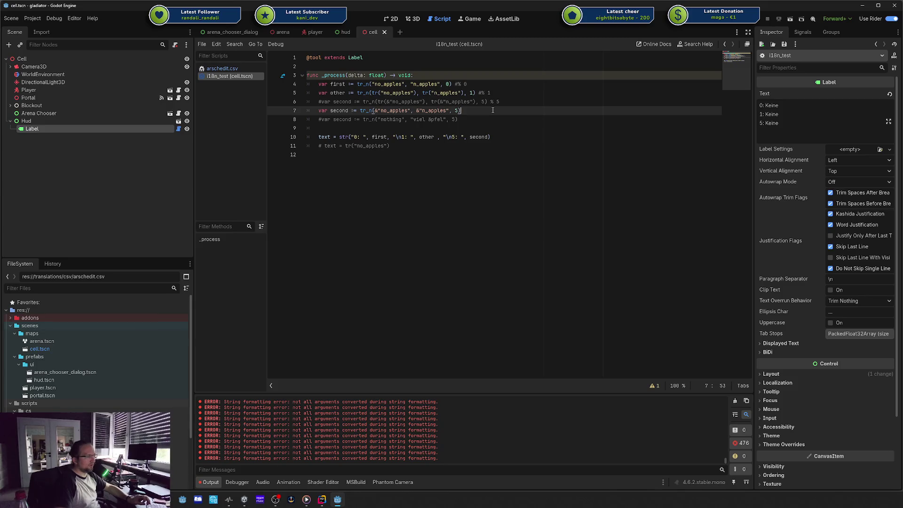
- Open arschedit.csv and mark the %d placeholder in the German n_apples text
mouse_move(351, 57)
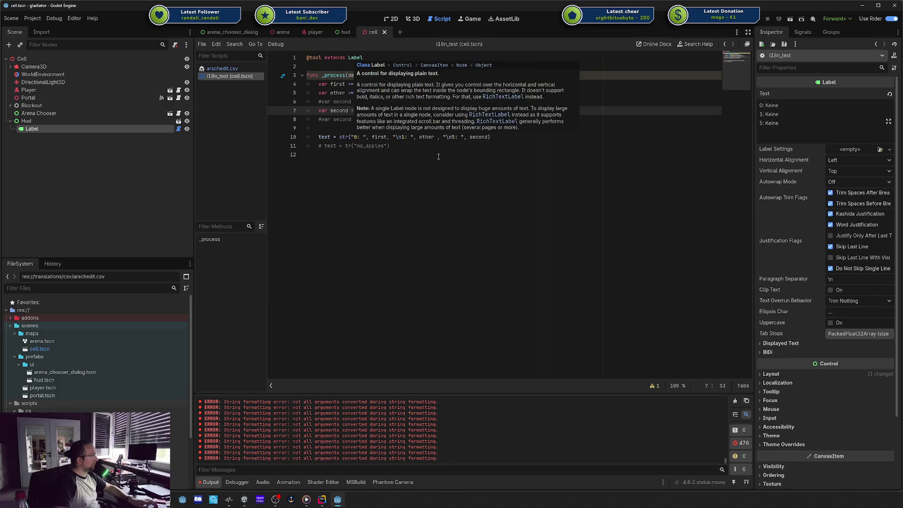
left_click(236, 67)
left_click(358, 76)
left_click_drag(381, 75, 371, 75)
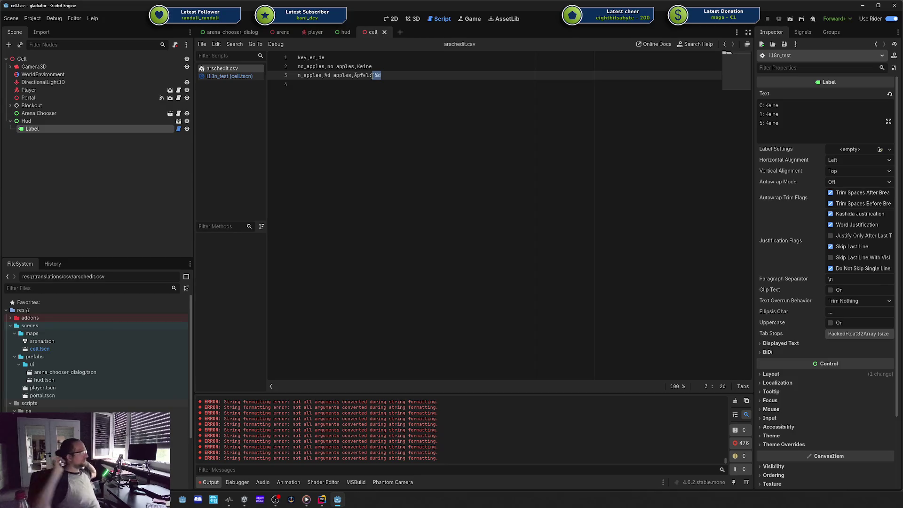
- Comment out the plain tr_n line 7, activate the tr-wrapped line 6, and preview the label
left_click(348, 33)
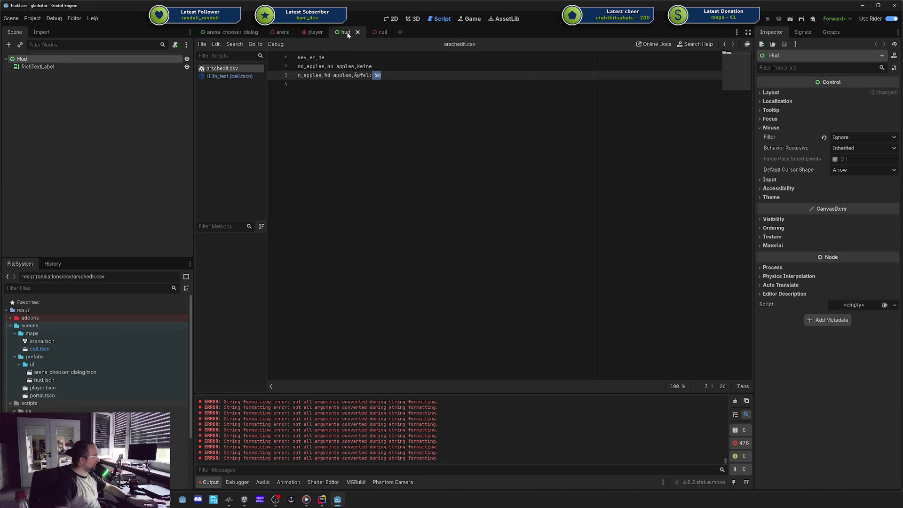
left_click(377, 33)
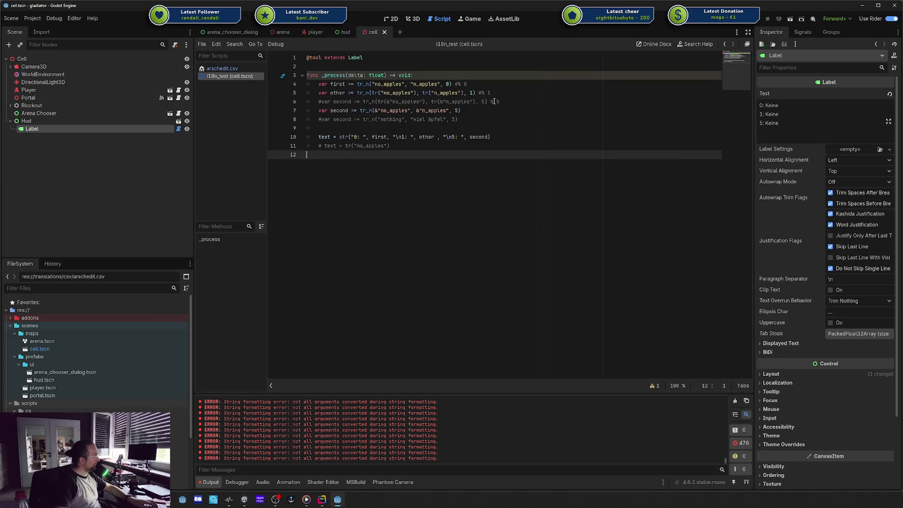
left_click(472, 111)
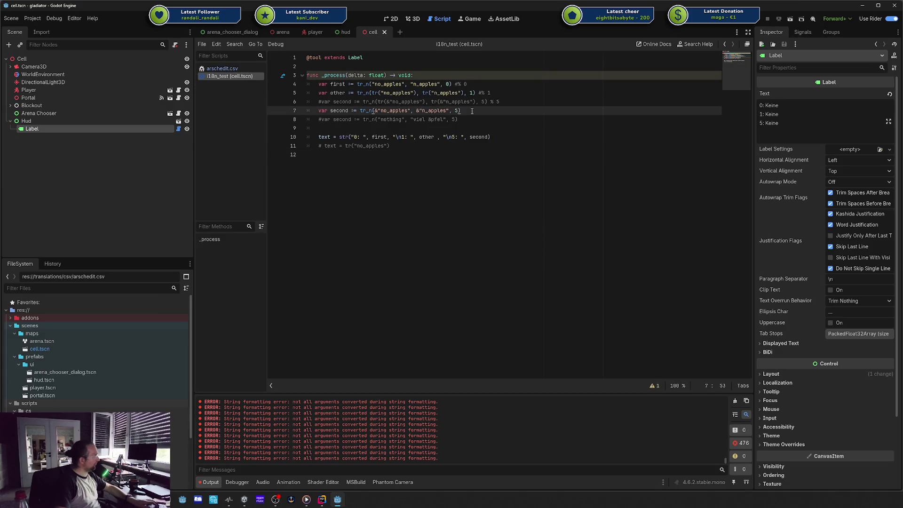
key("ctrl+k")
key("Up")
key("ctrl+k")
key("BackSpace")
key("BackSpace")
key("BackSpace")
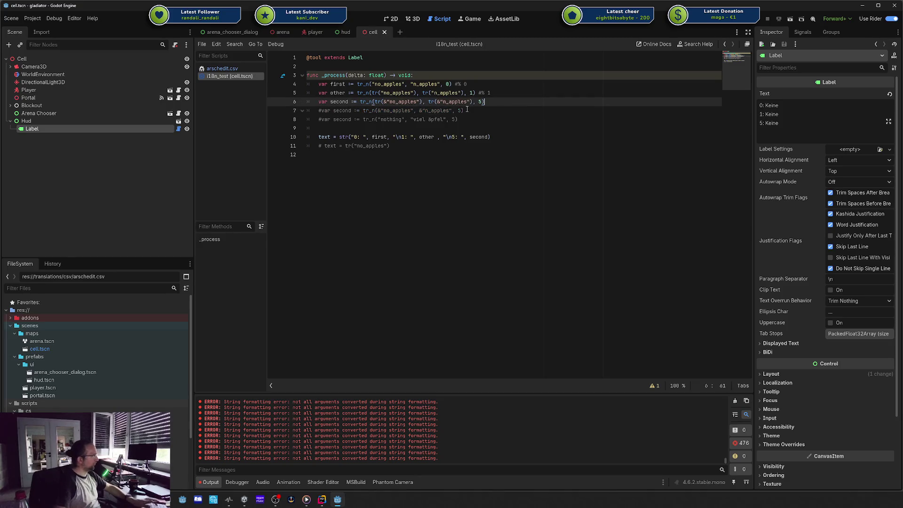
left_click(393, 19)
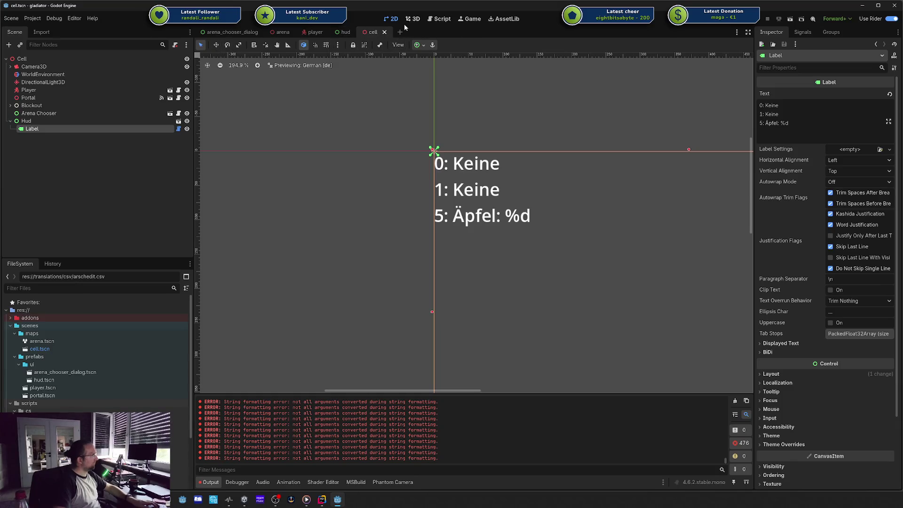
- Re-add ' % 5' to line 6, then show the hud scene on the 2D canvas
left_click(440, 19)
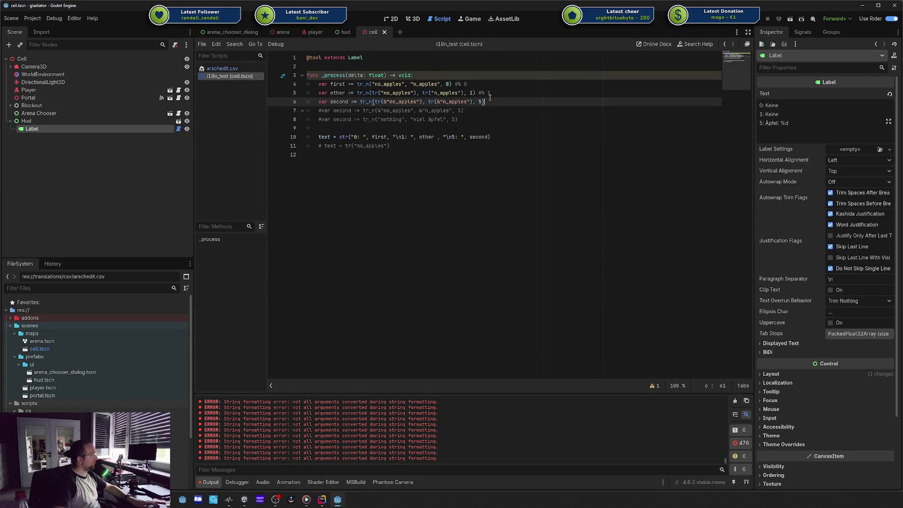
type("% 5")
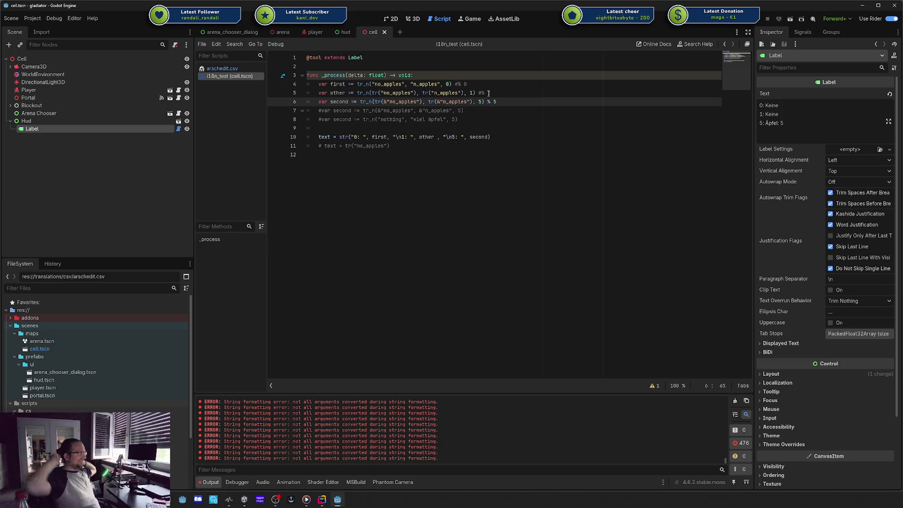
left_click(463, 110)
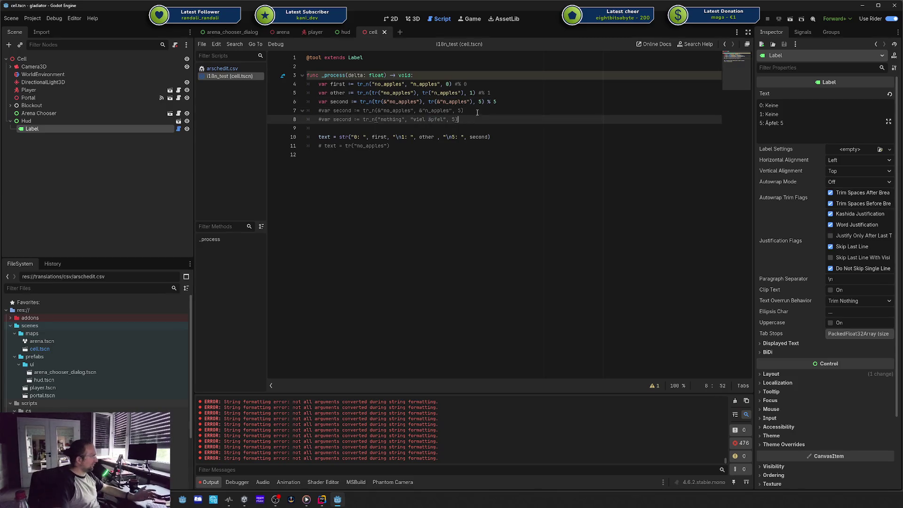
left_click_drag(463, 111, 408, 109)
left_click(408, 109)
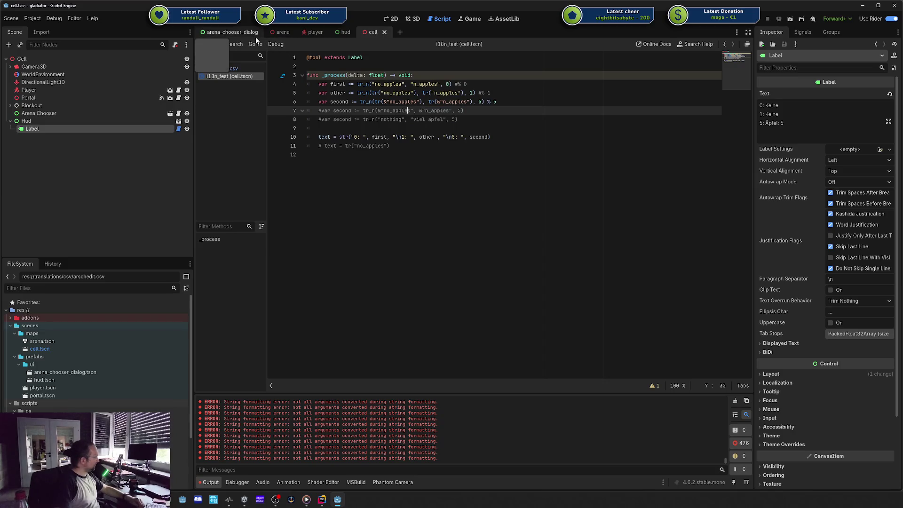
left_click(502, 139)
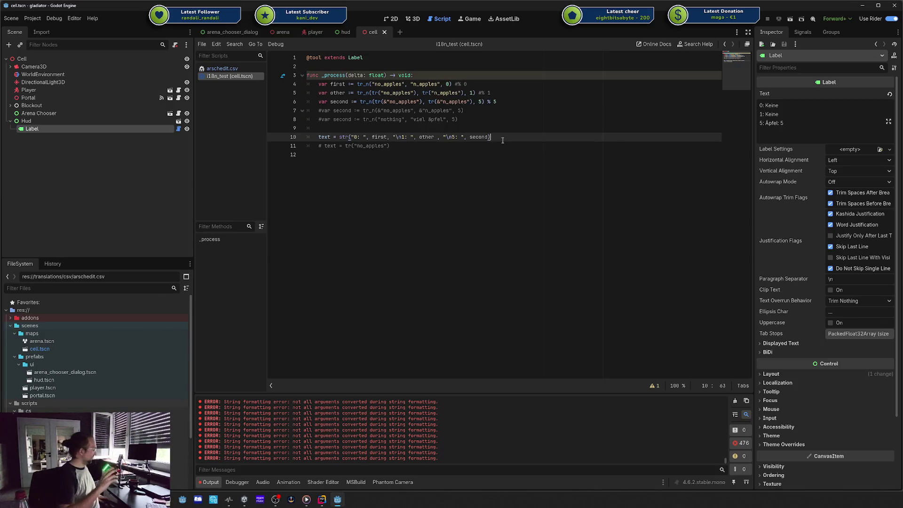
scroll(151, 371, "down", 3)
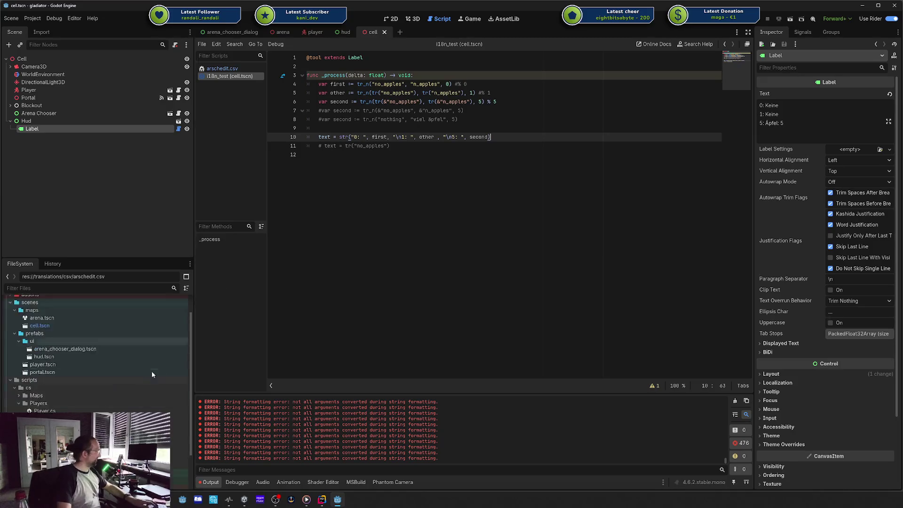
left_click(497, 236)
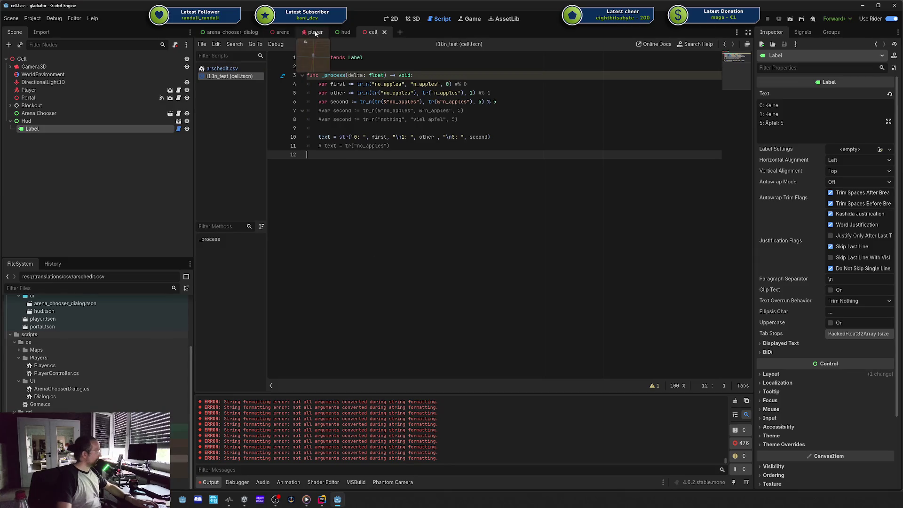
left_click(336, 32)
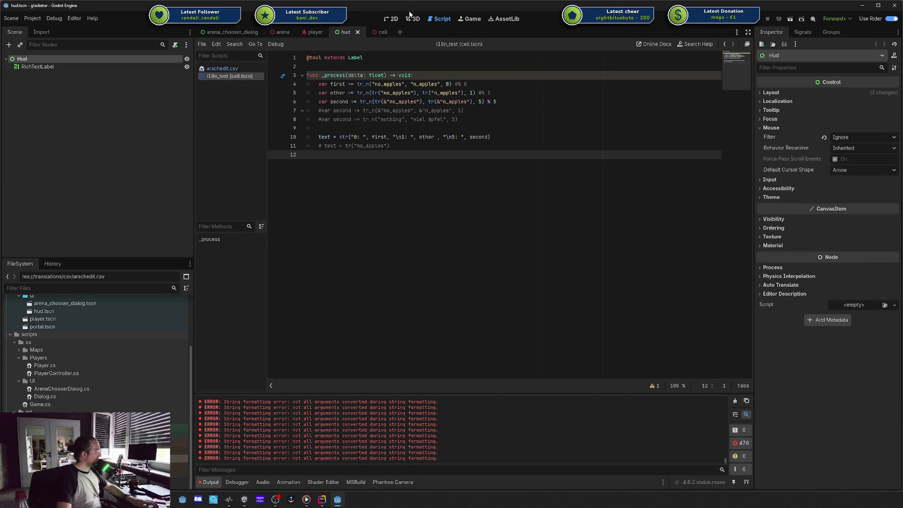
left_click(393, 21)
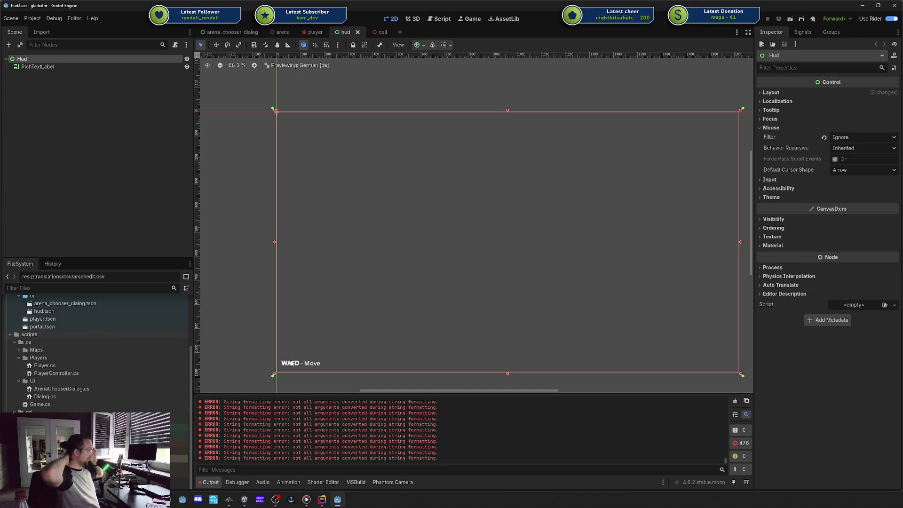
- In Codecks, open the Walkable Player Character card's sub cards, then the milestone metrics page
key("alt+Tab")
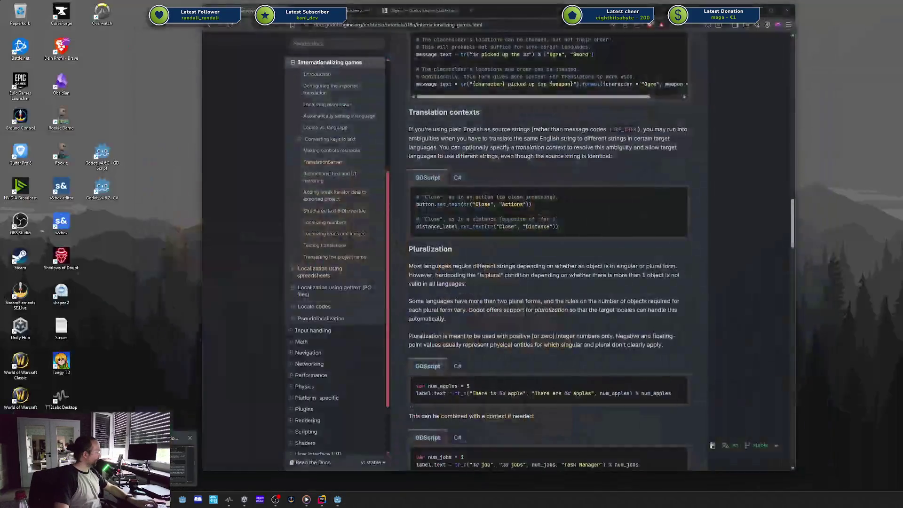
scroll(459, 283, "down", 1)
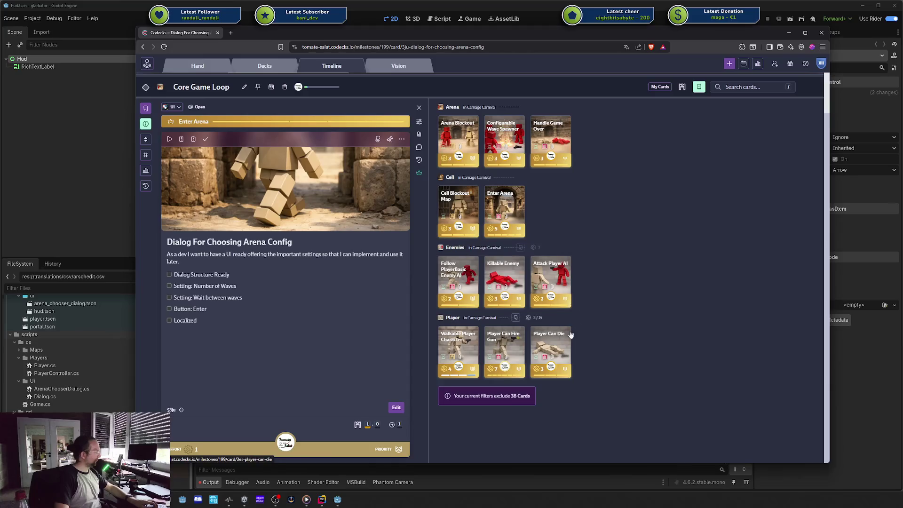
left_click(473, 349)
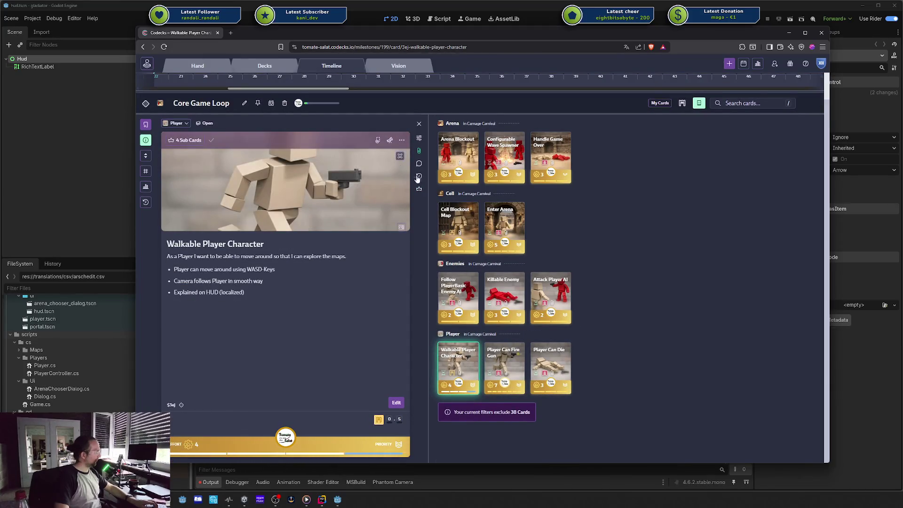
left_click(419, 189)
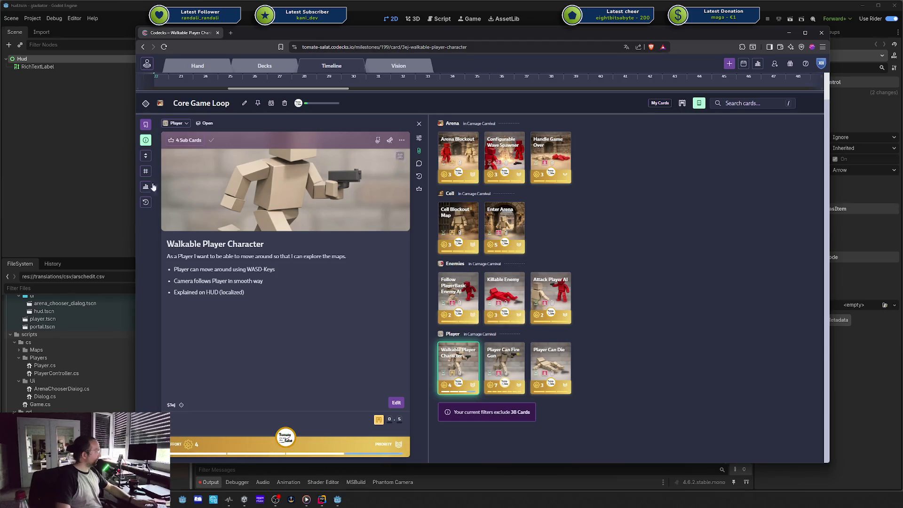
left_click(147, 186)
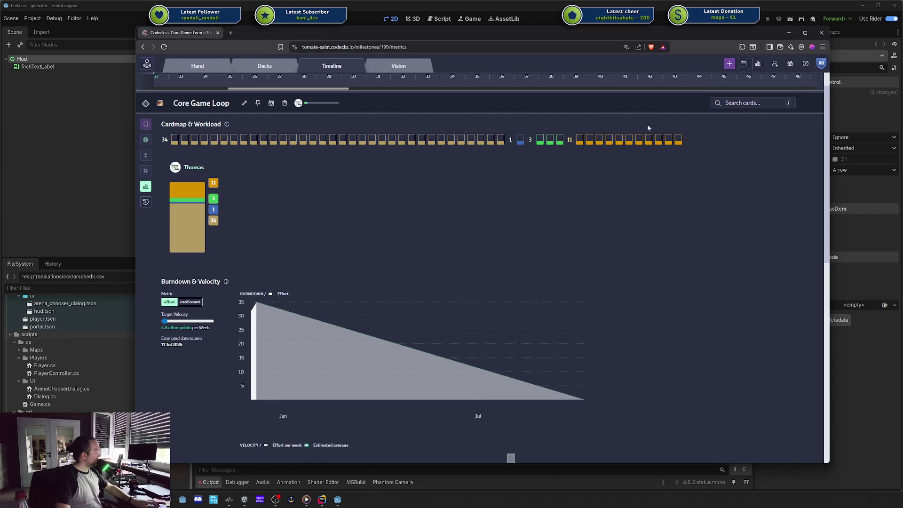
left_click(744, 63)
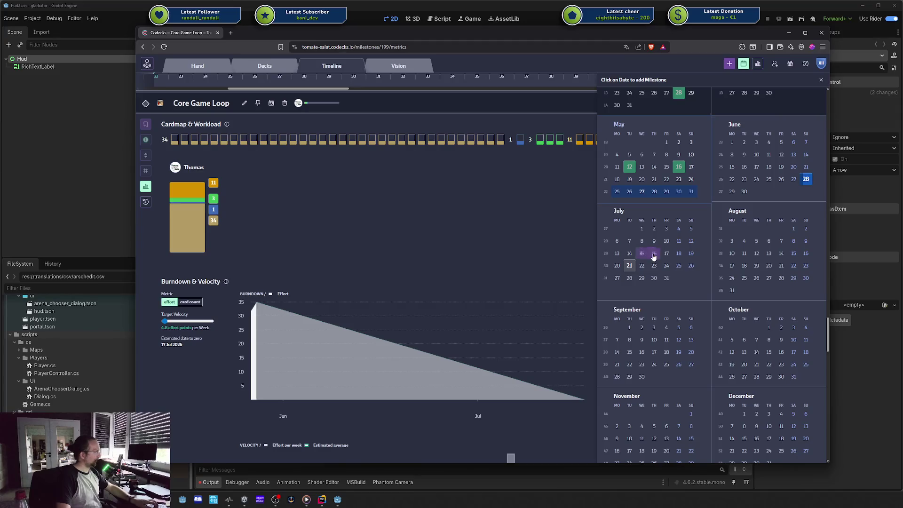
left_click(526, 153)
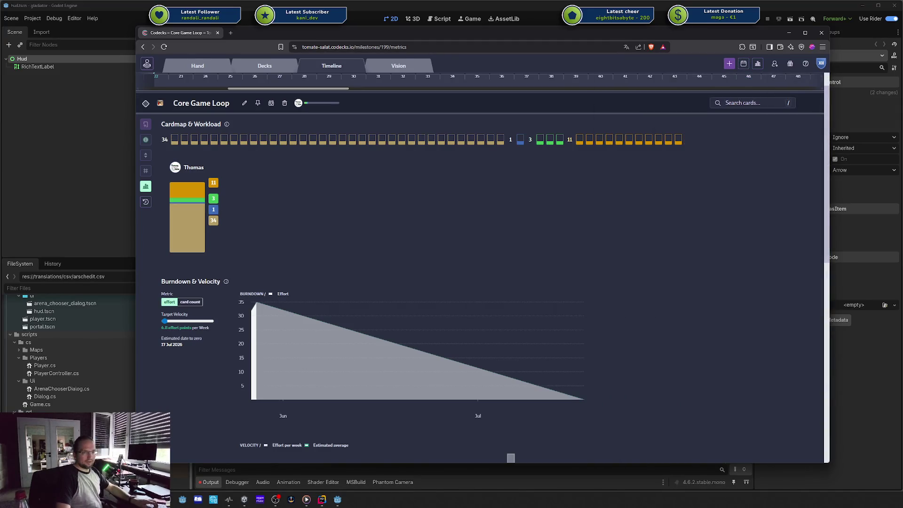